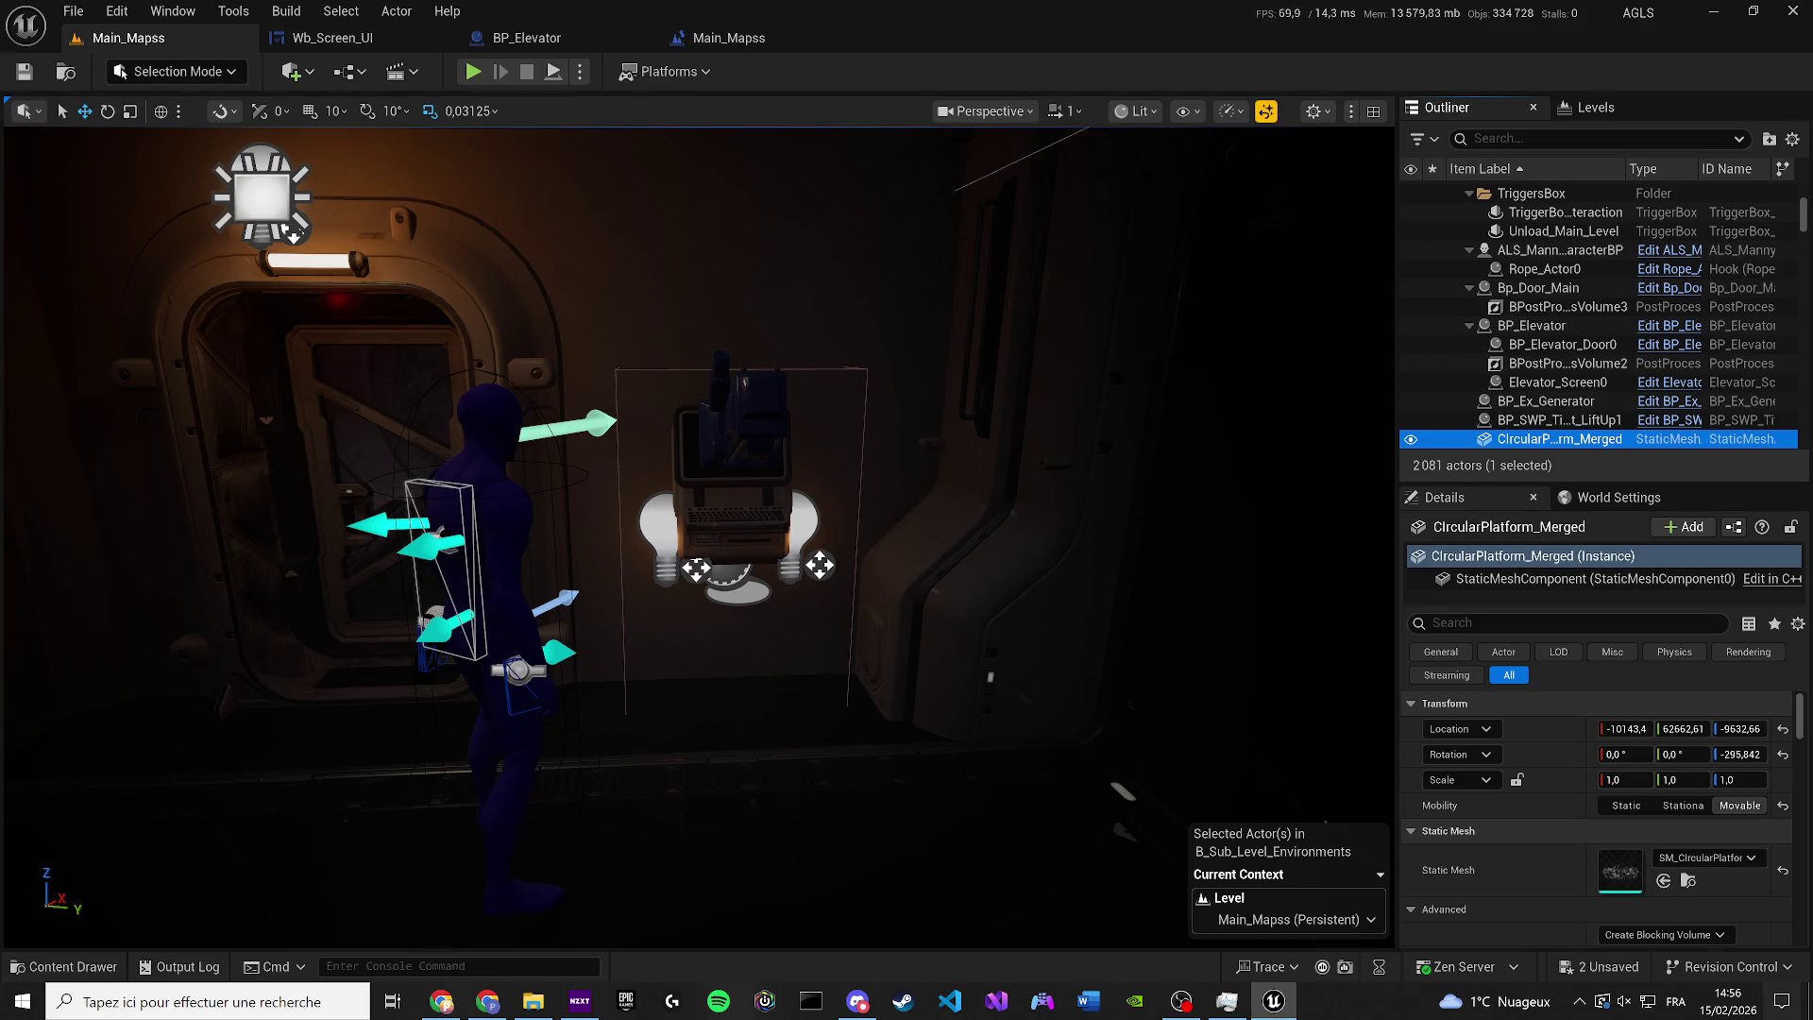
key("alt+Tab")
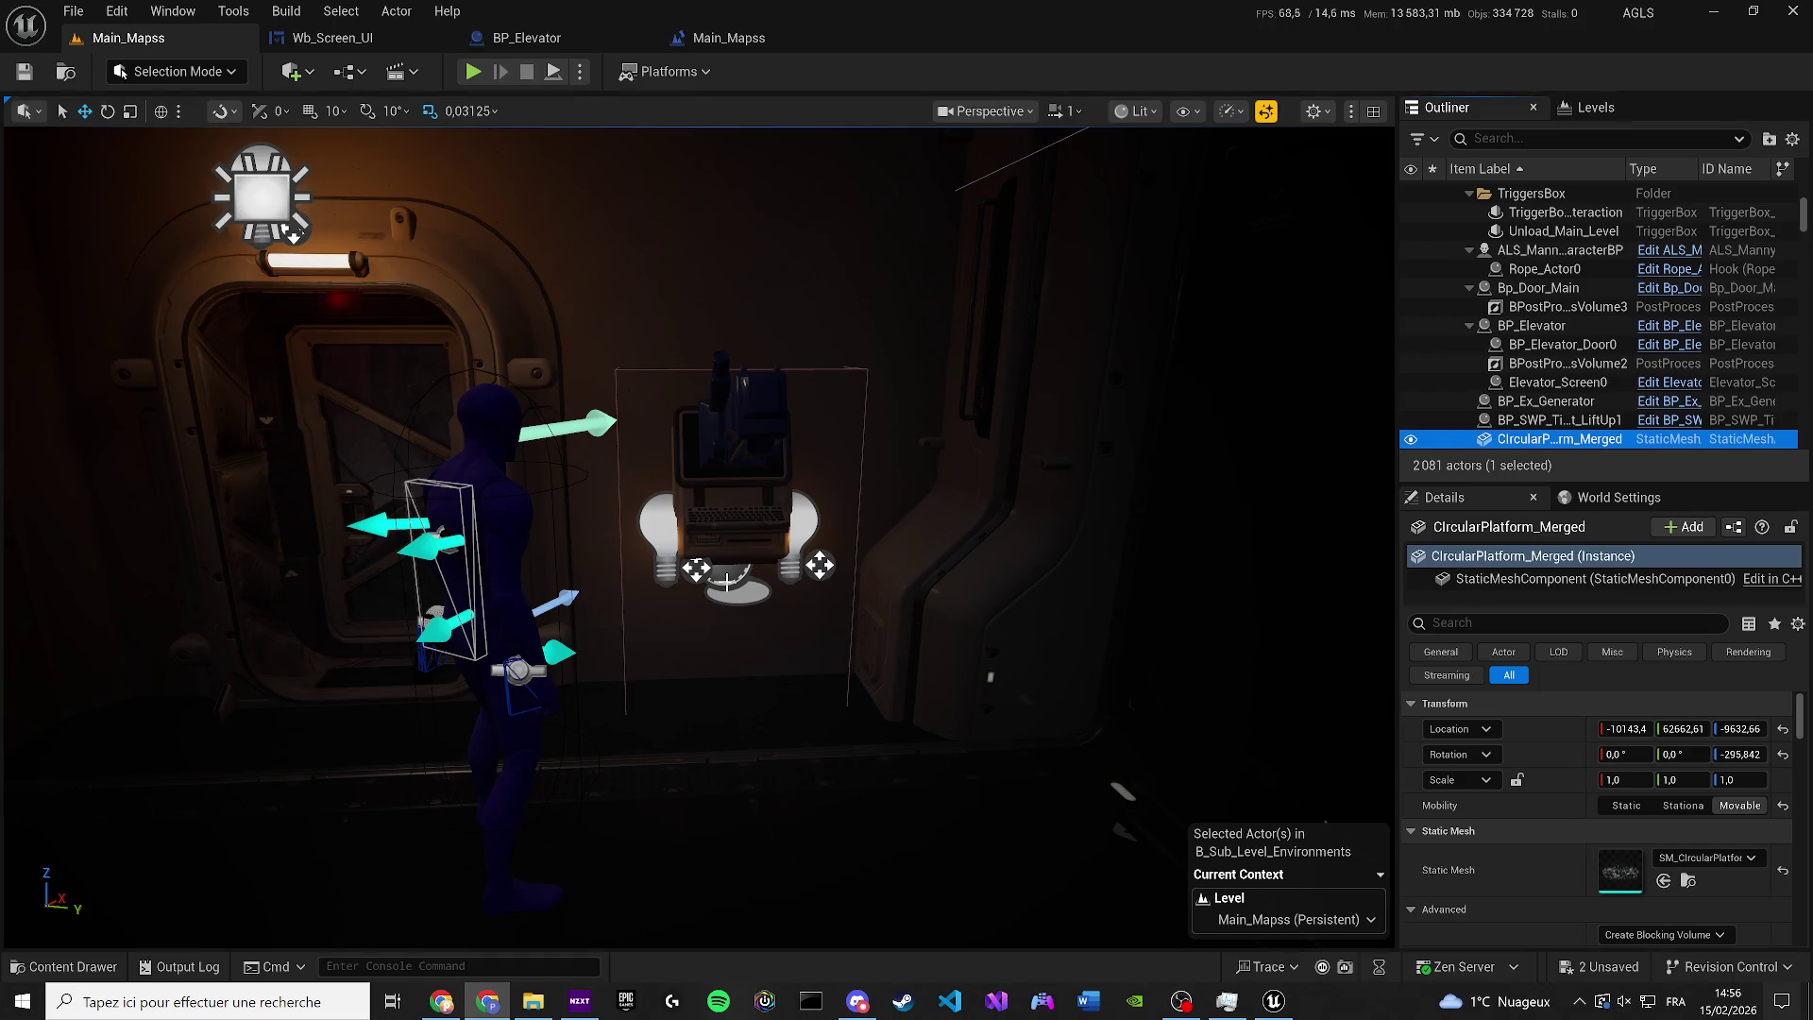
scroll(813, 421, "up", 2)
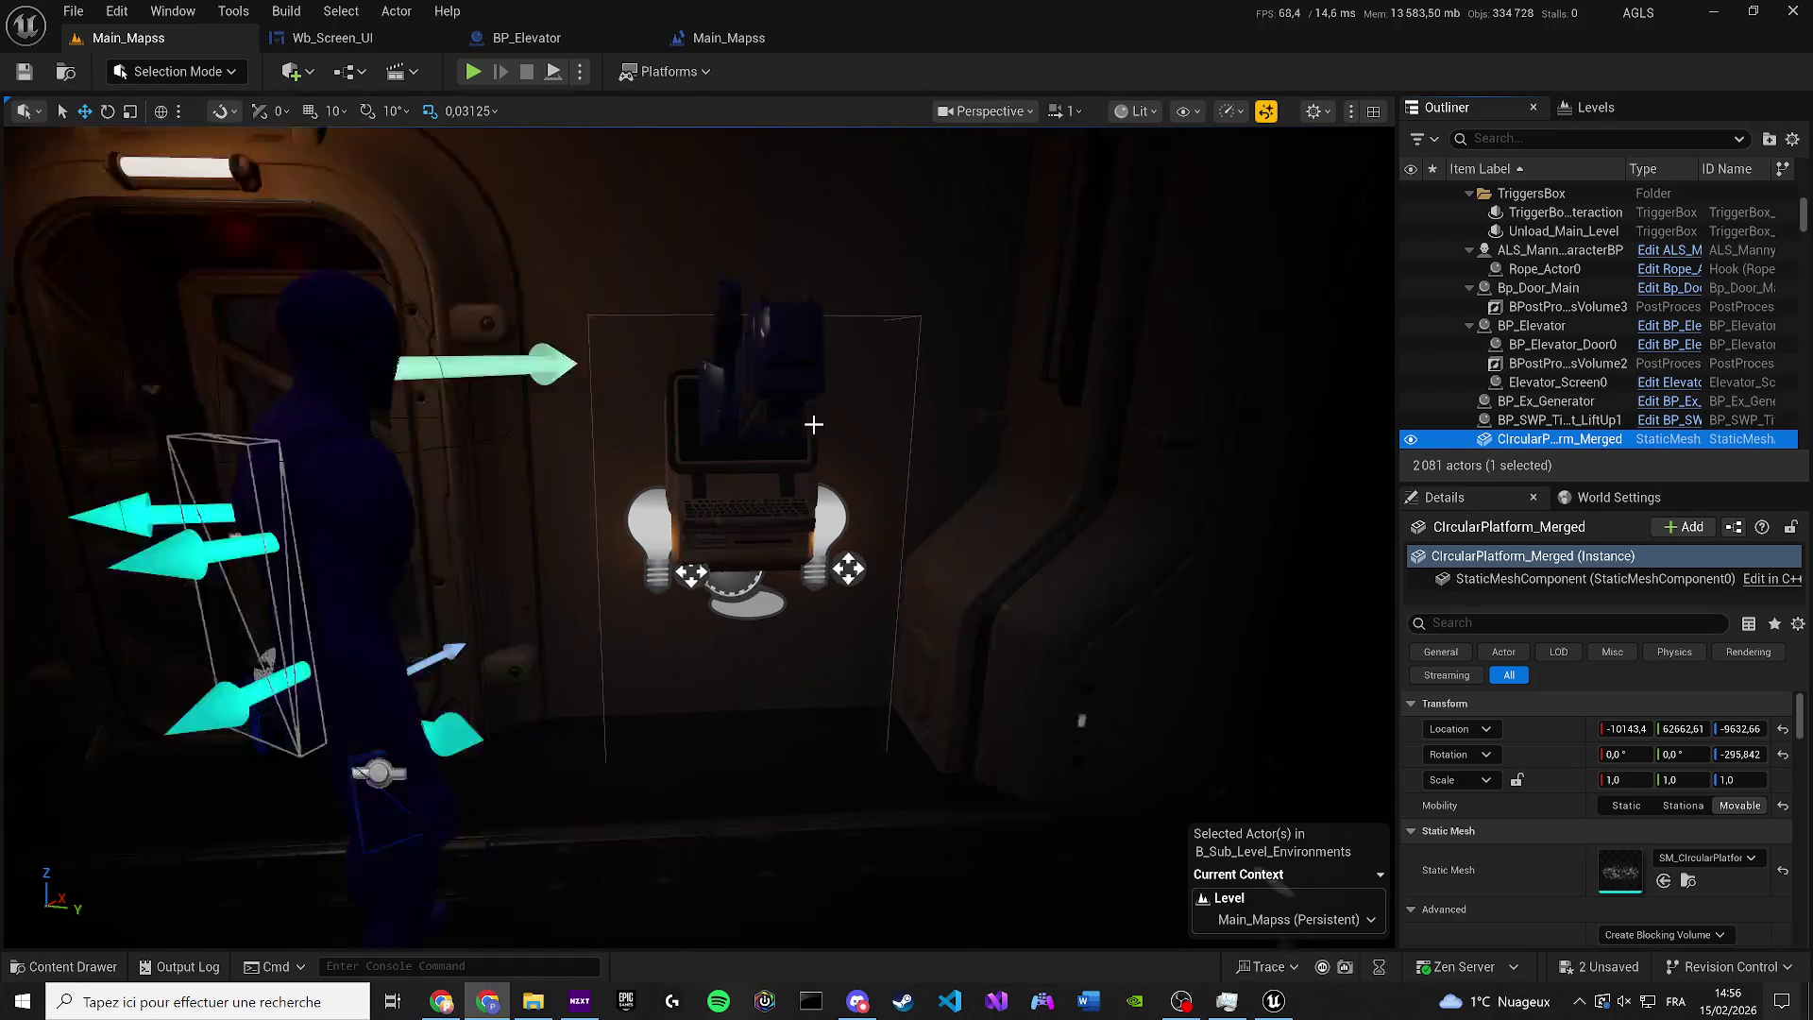
scroll(776, 395, "down", 3)
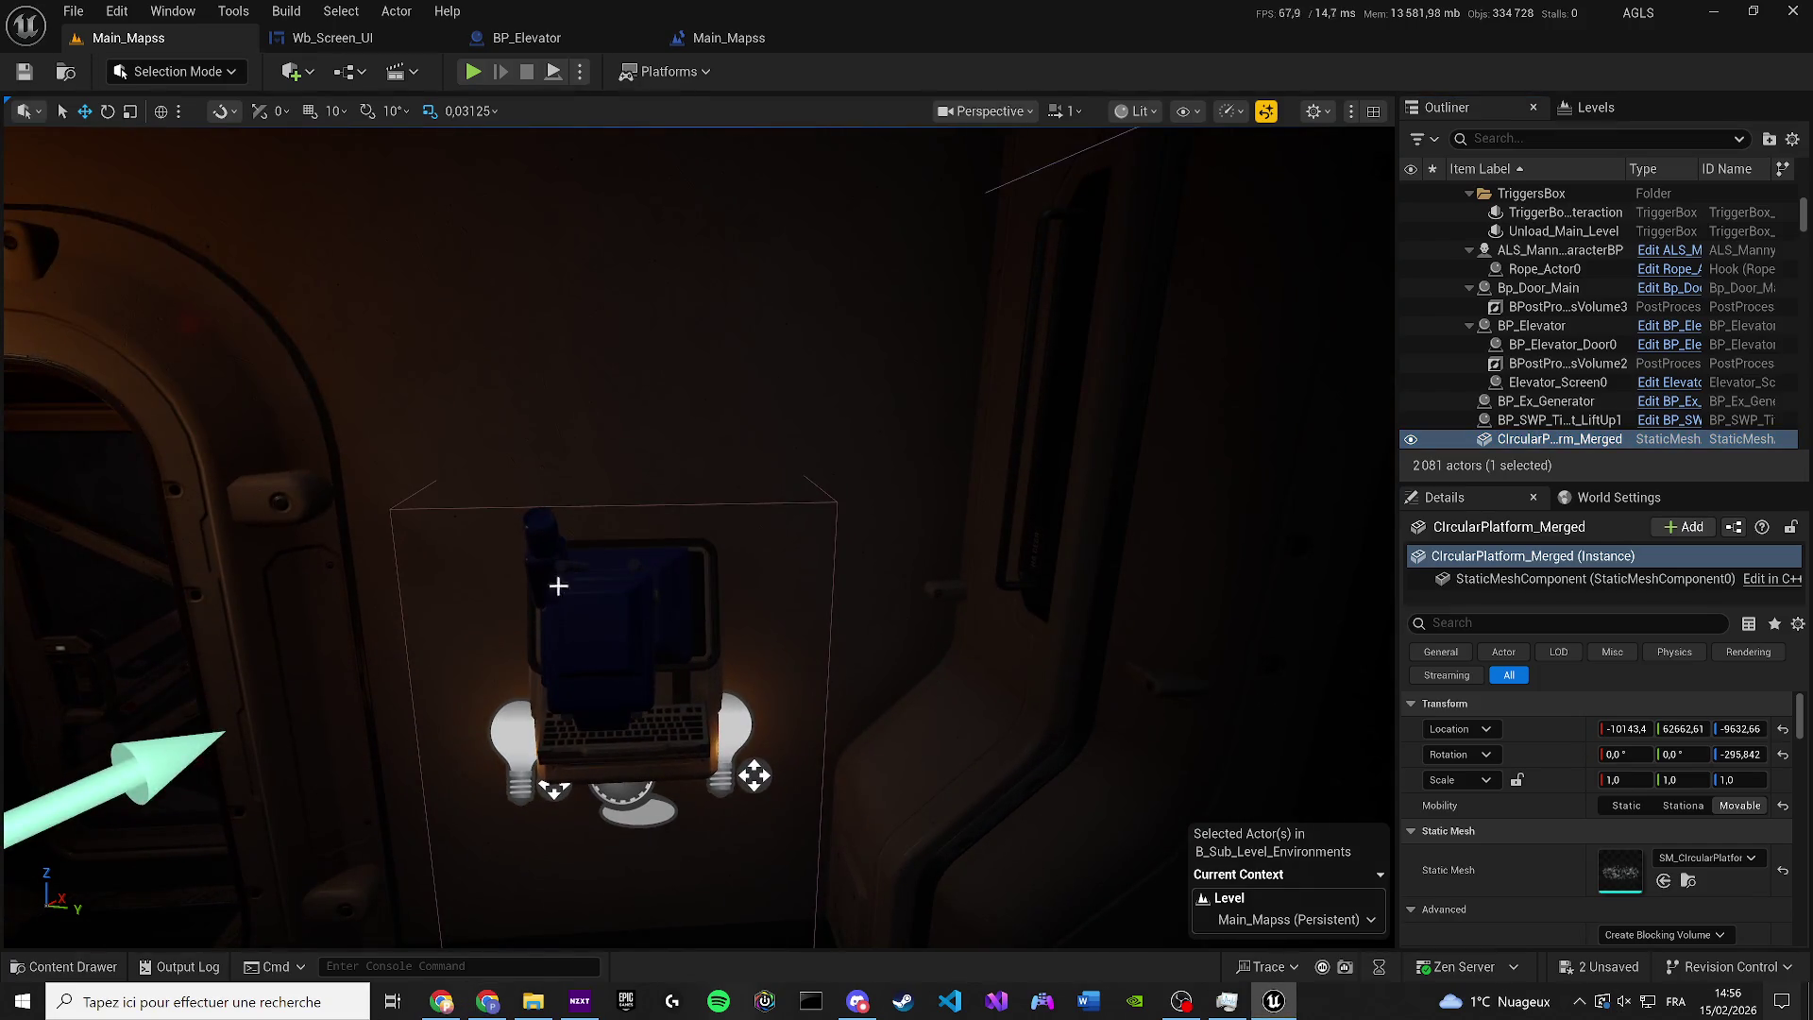
Step: Find 'nexa leve', open Level_NEXA-1 after saving pending assets, and start Play In Editor
left_click(55, 960)
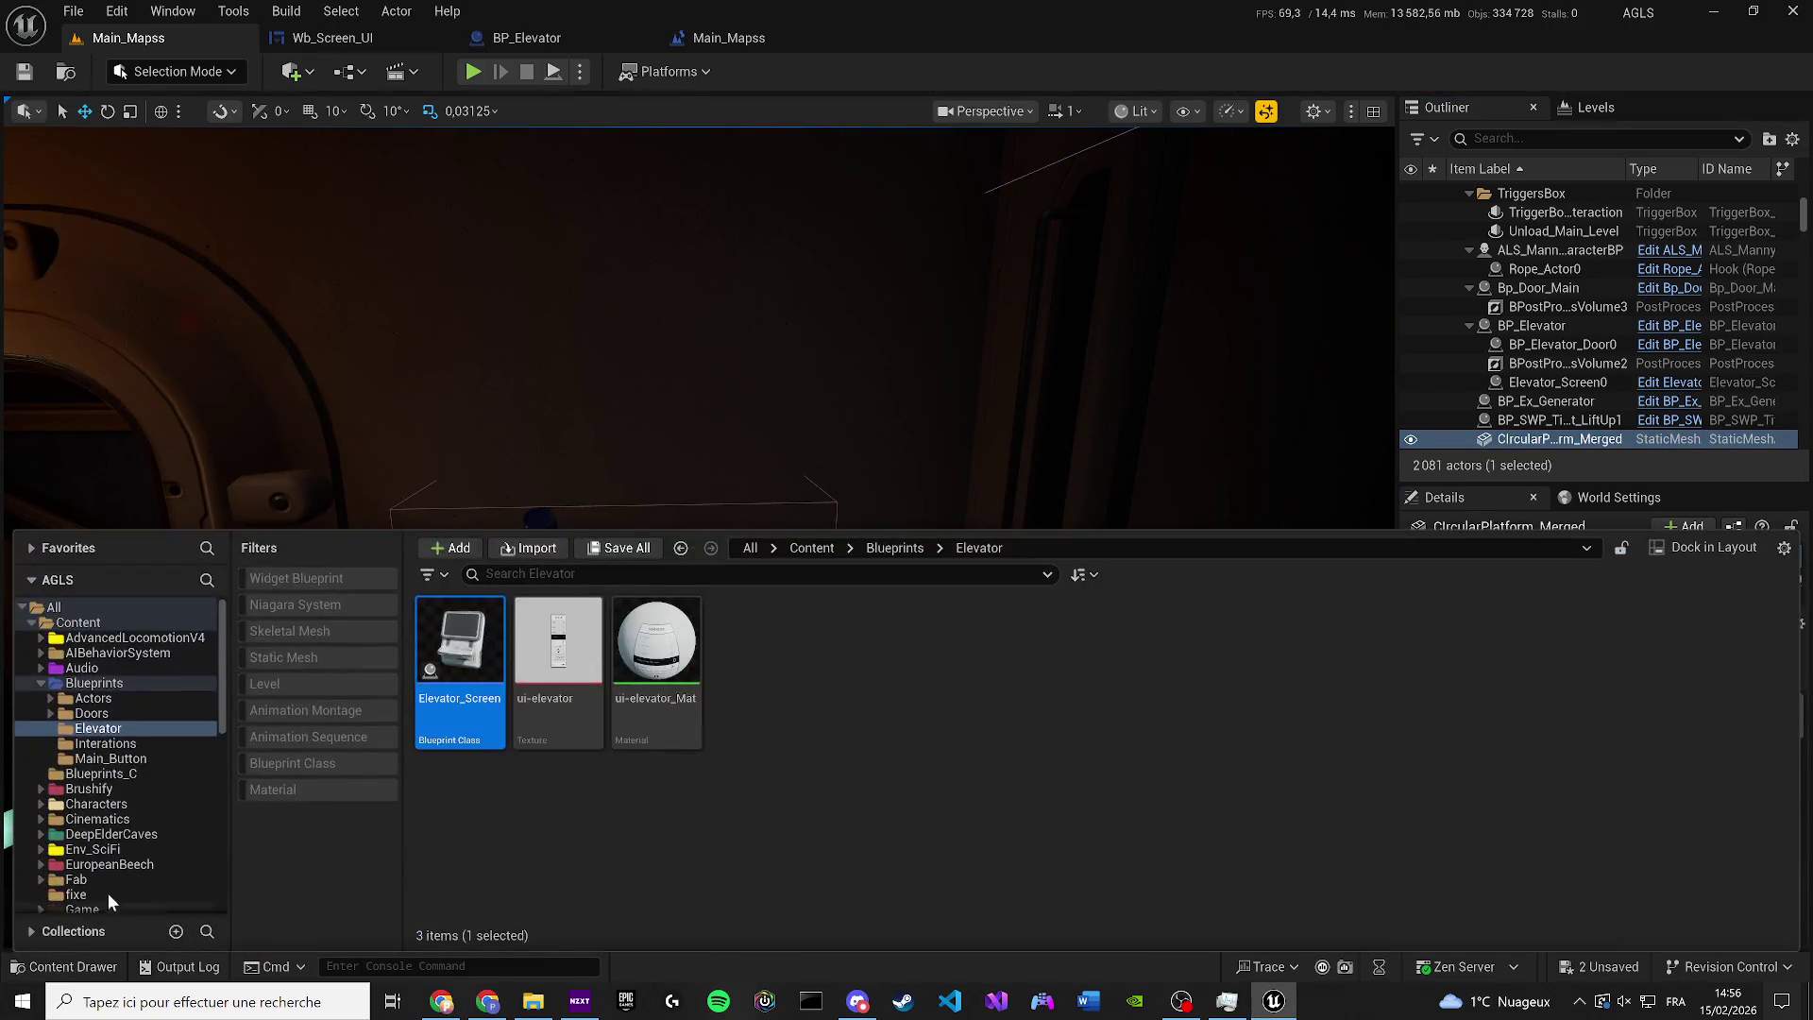
left_click(824, 552)
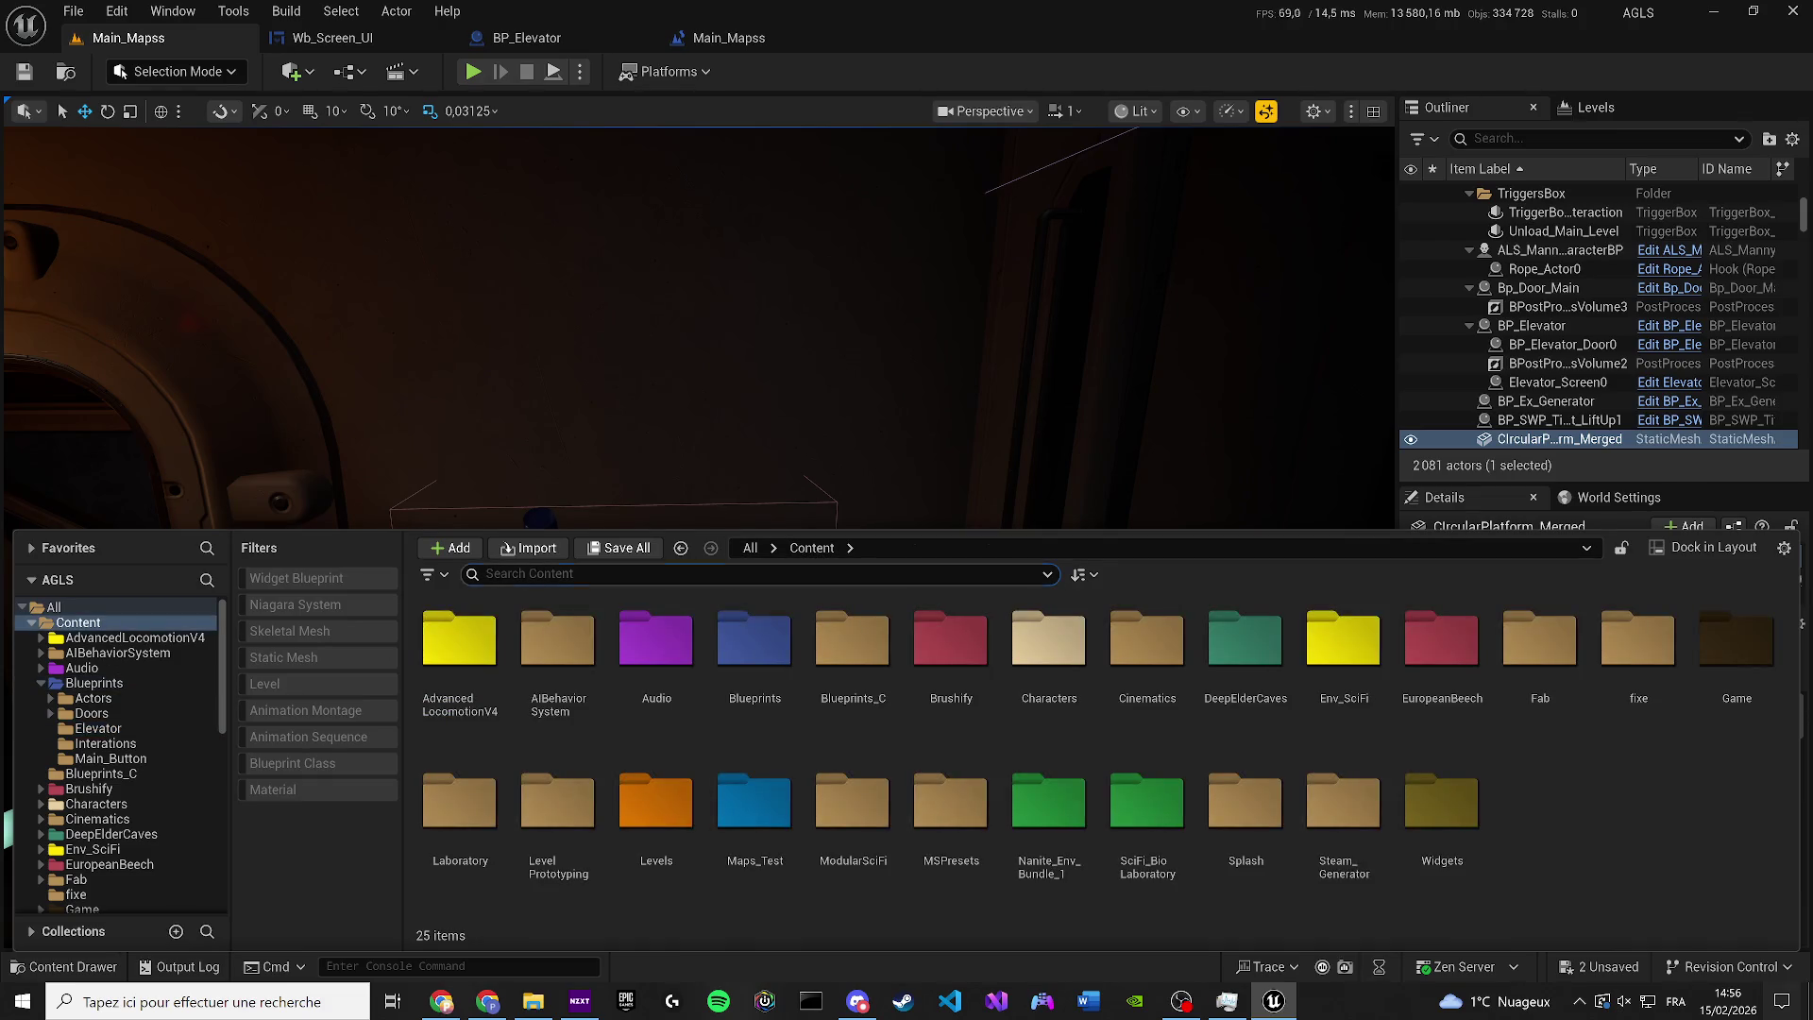
type("nex")
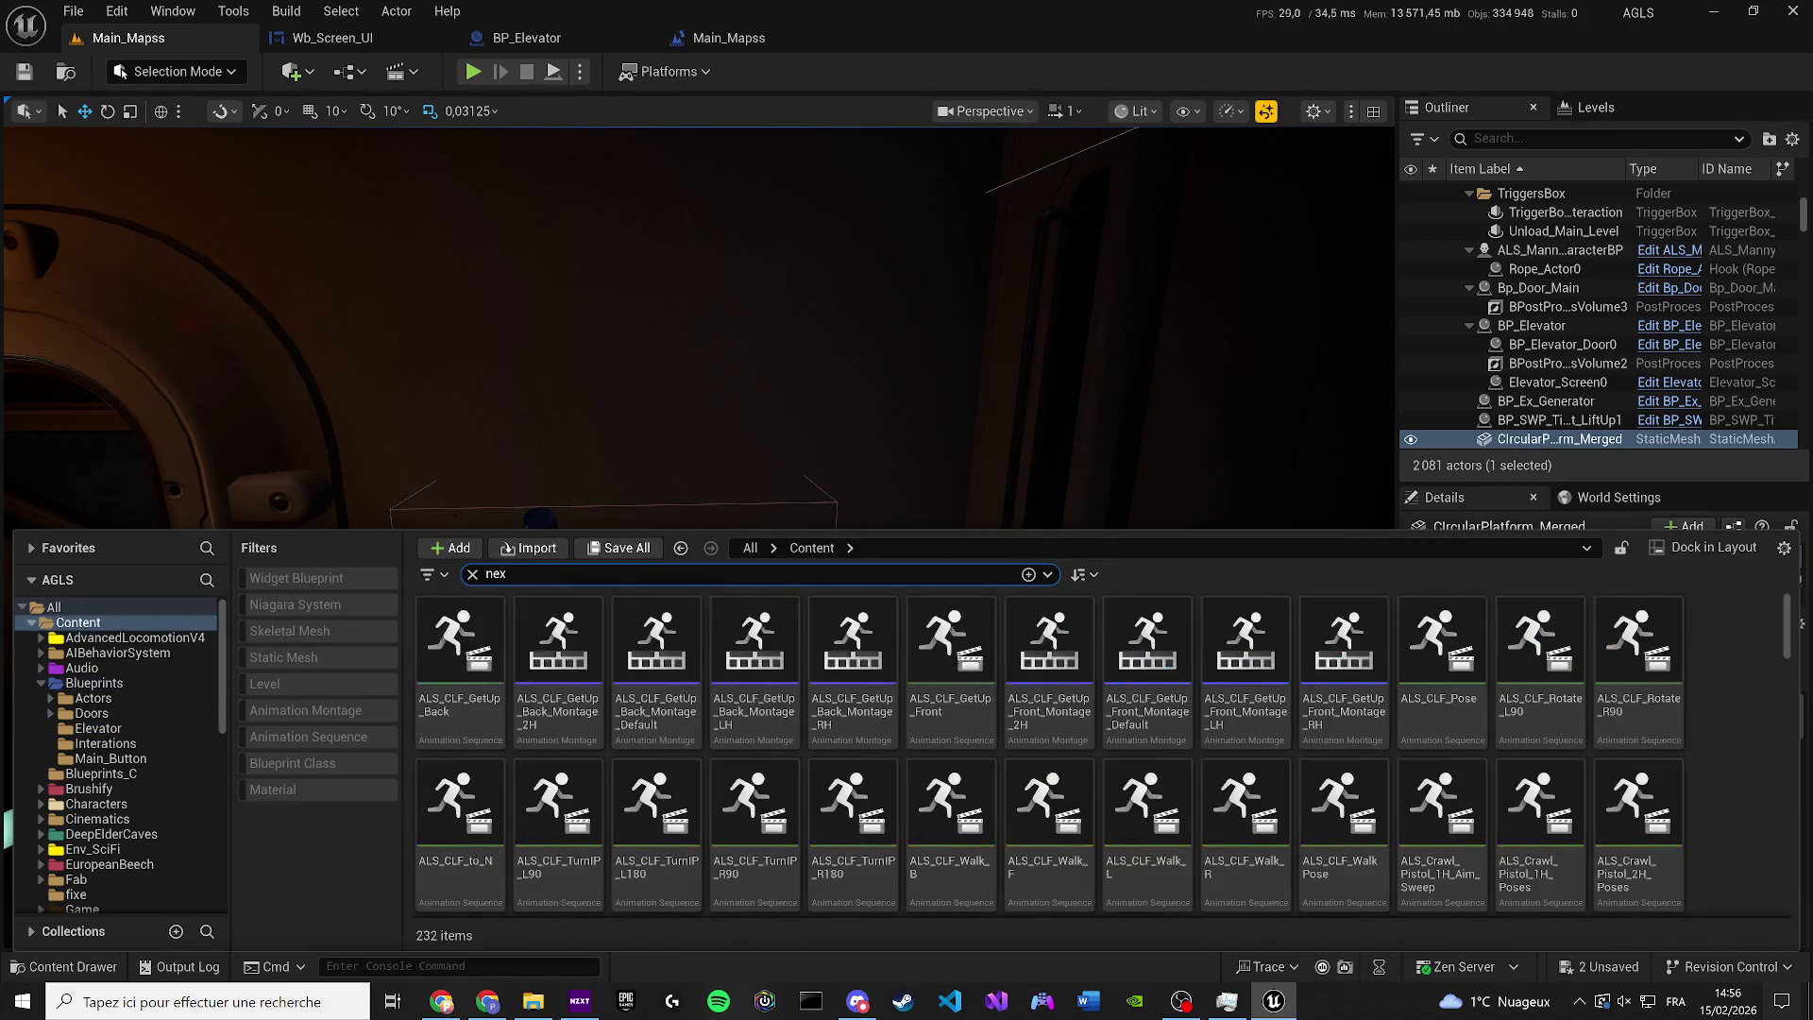
type("a ")
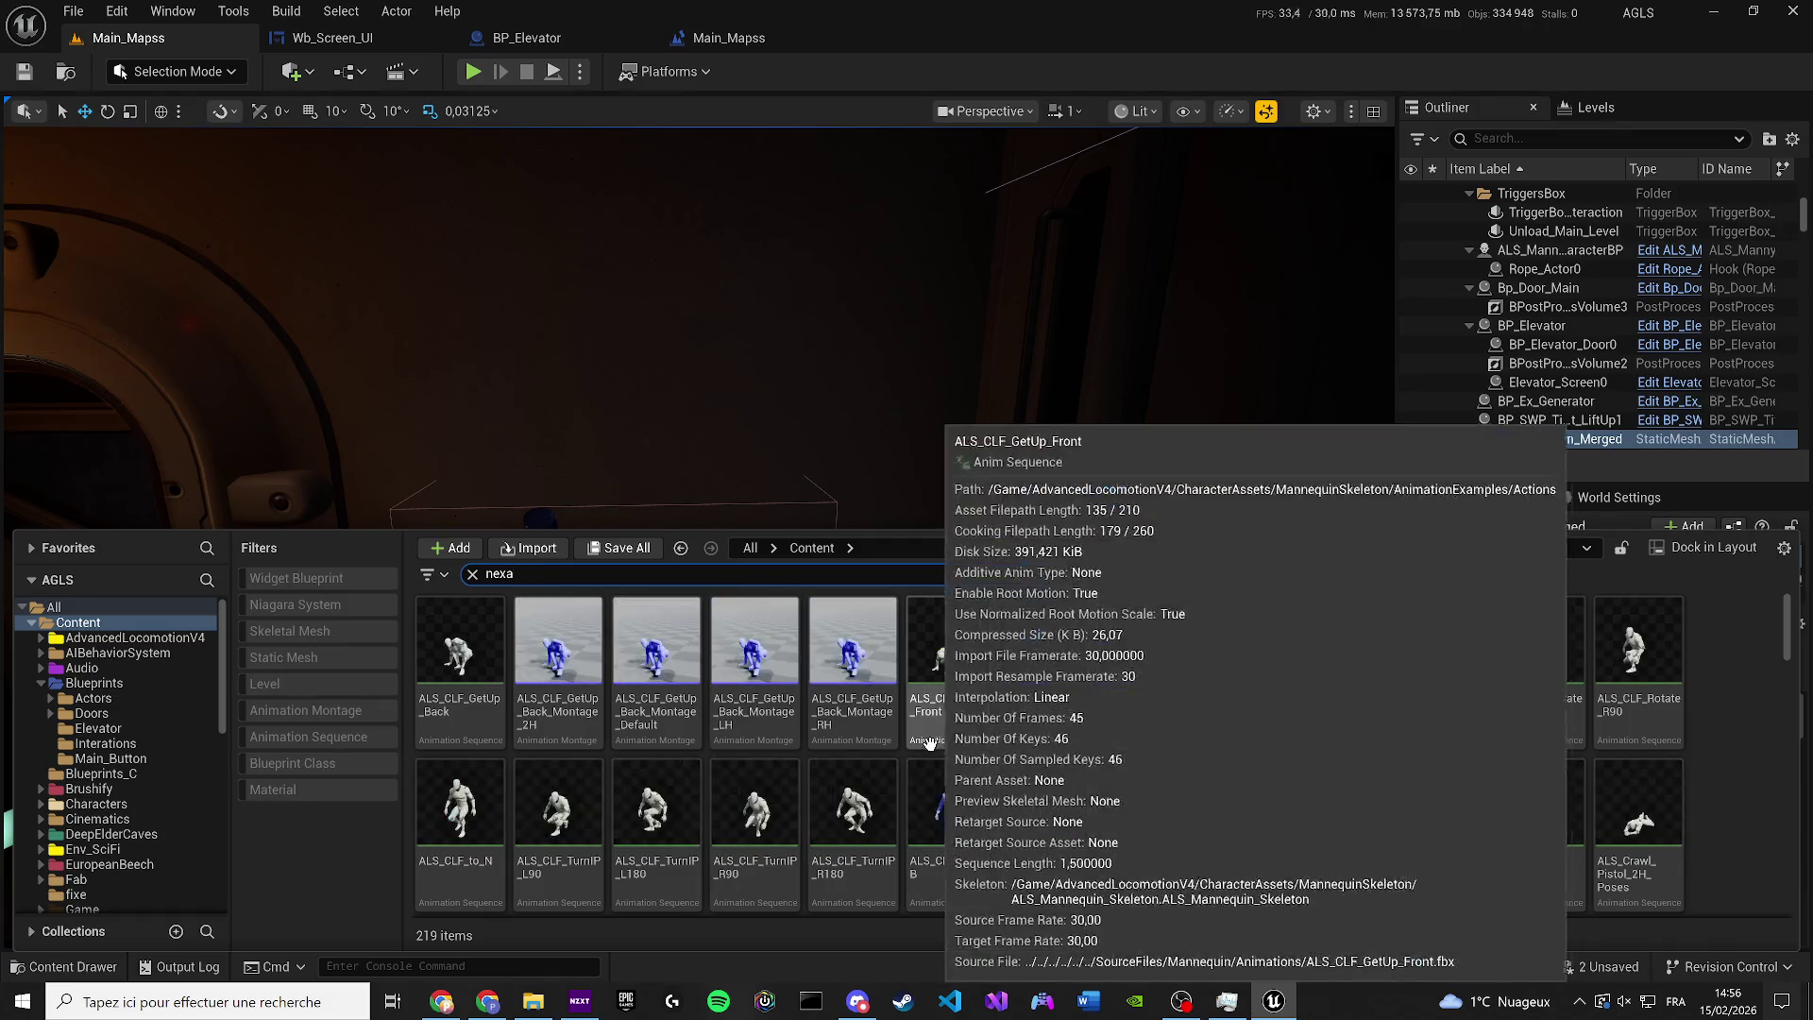
type("leve")
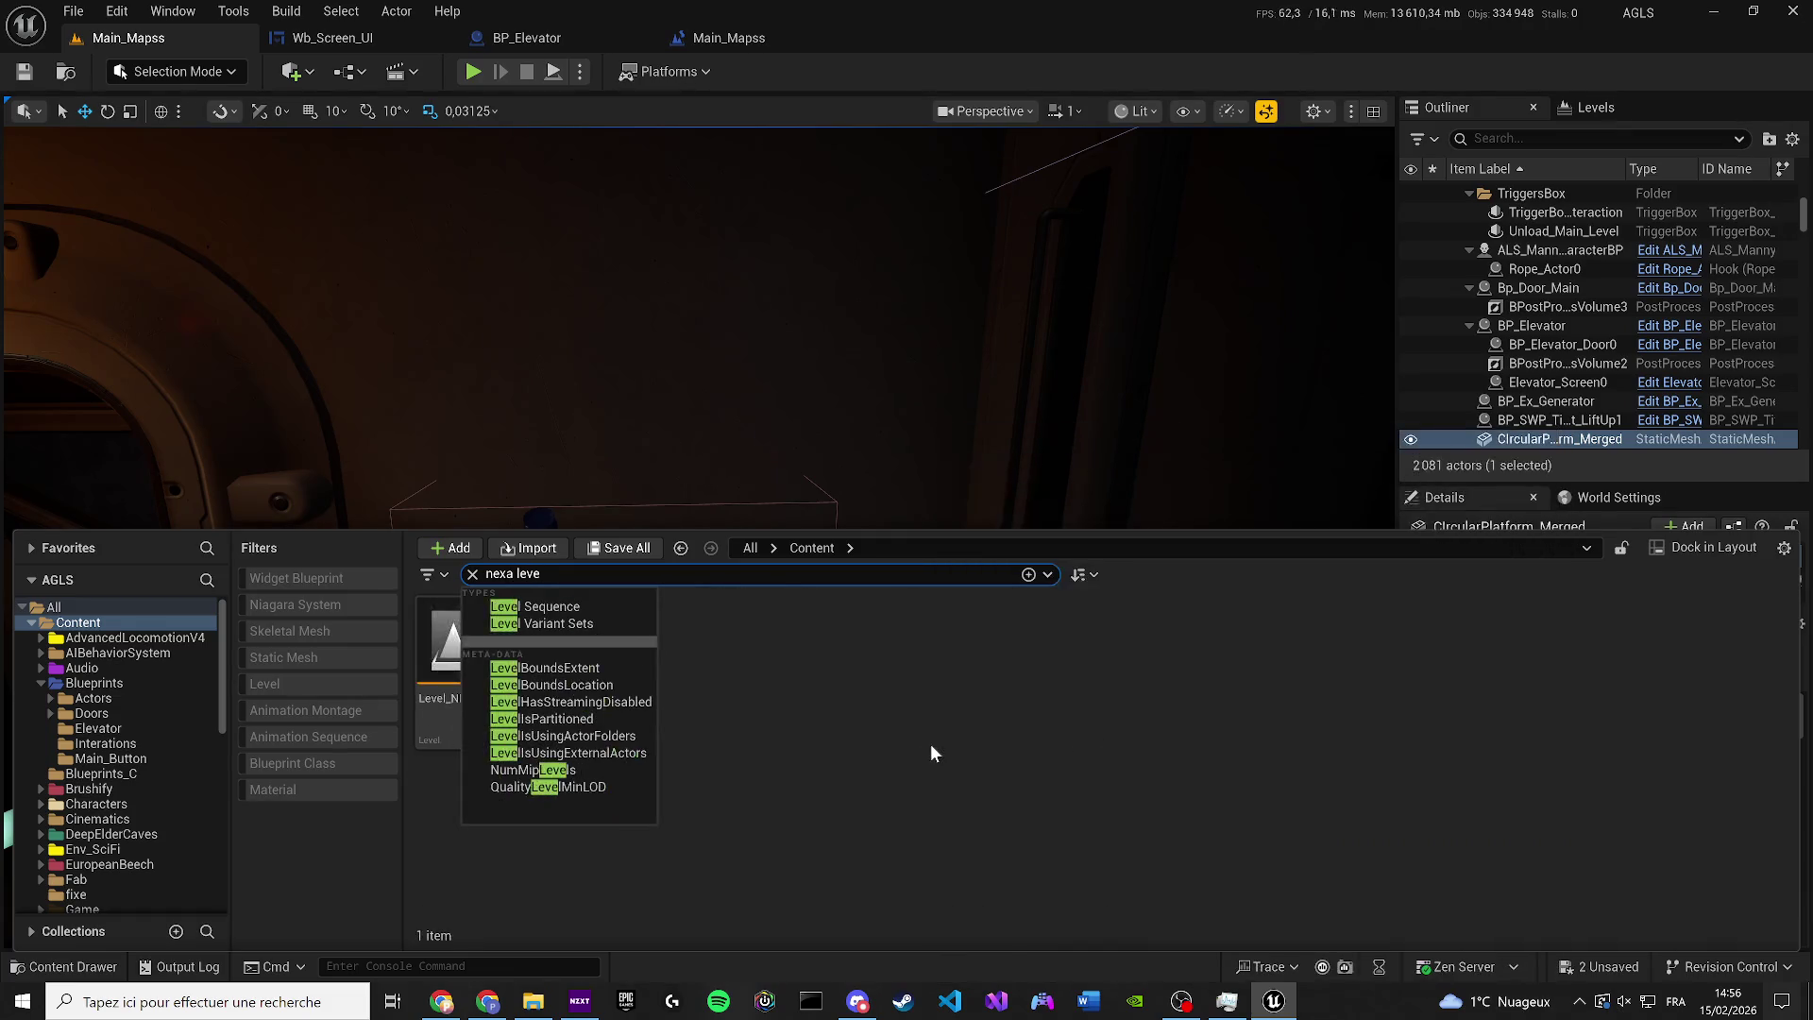
left_click(422, 663)
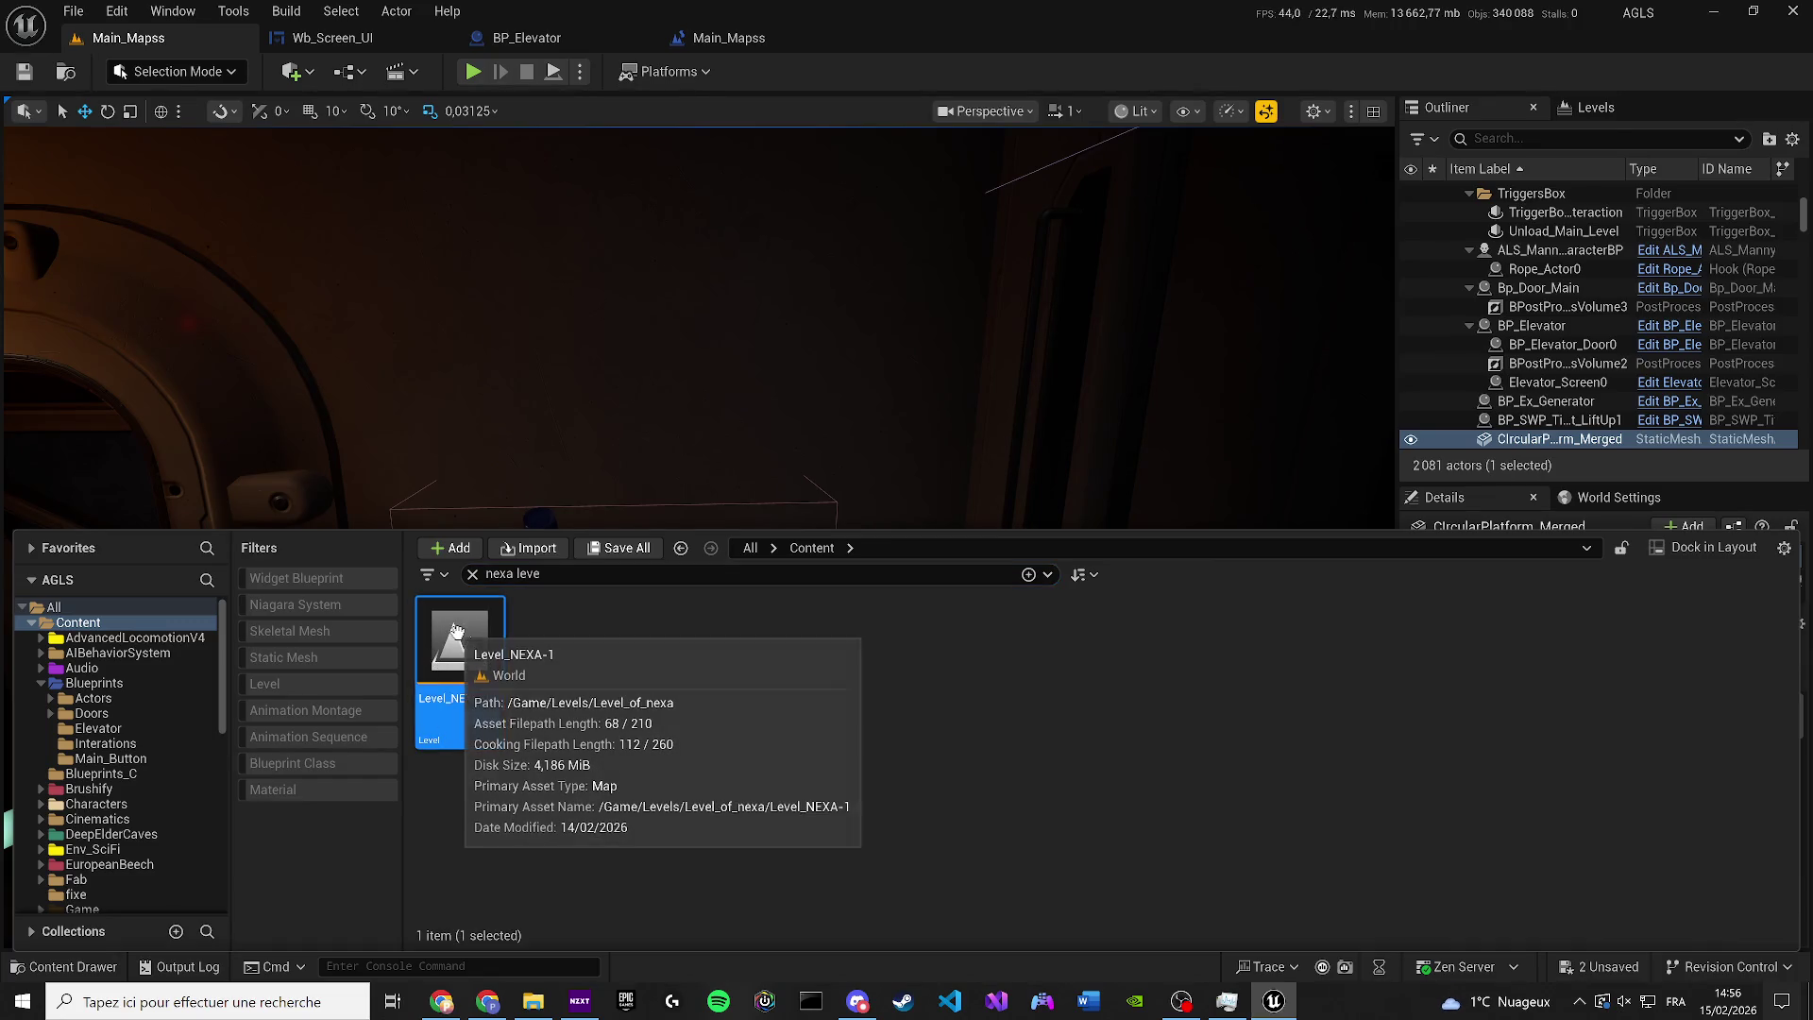
double_click(455, 633)
left_click(957, 712)
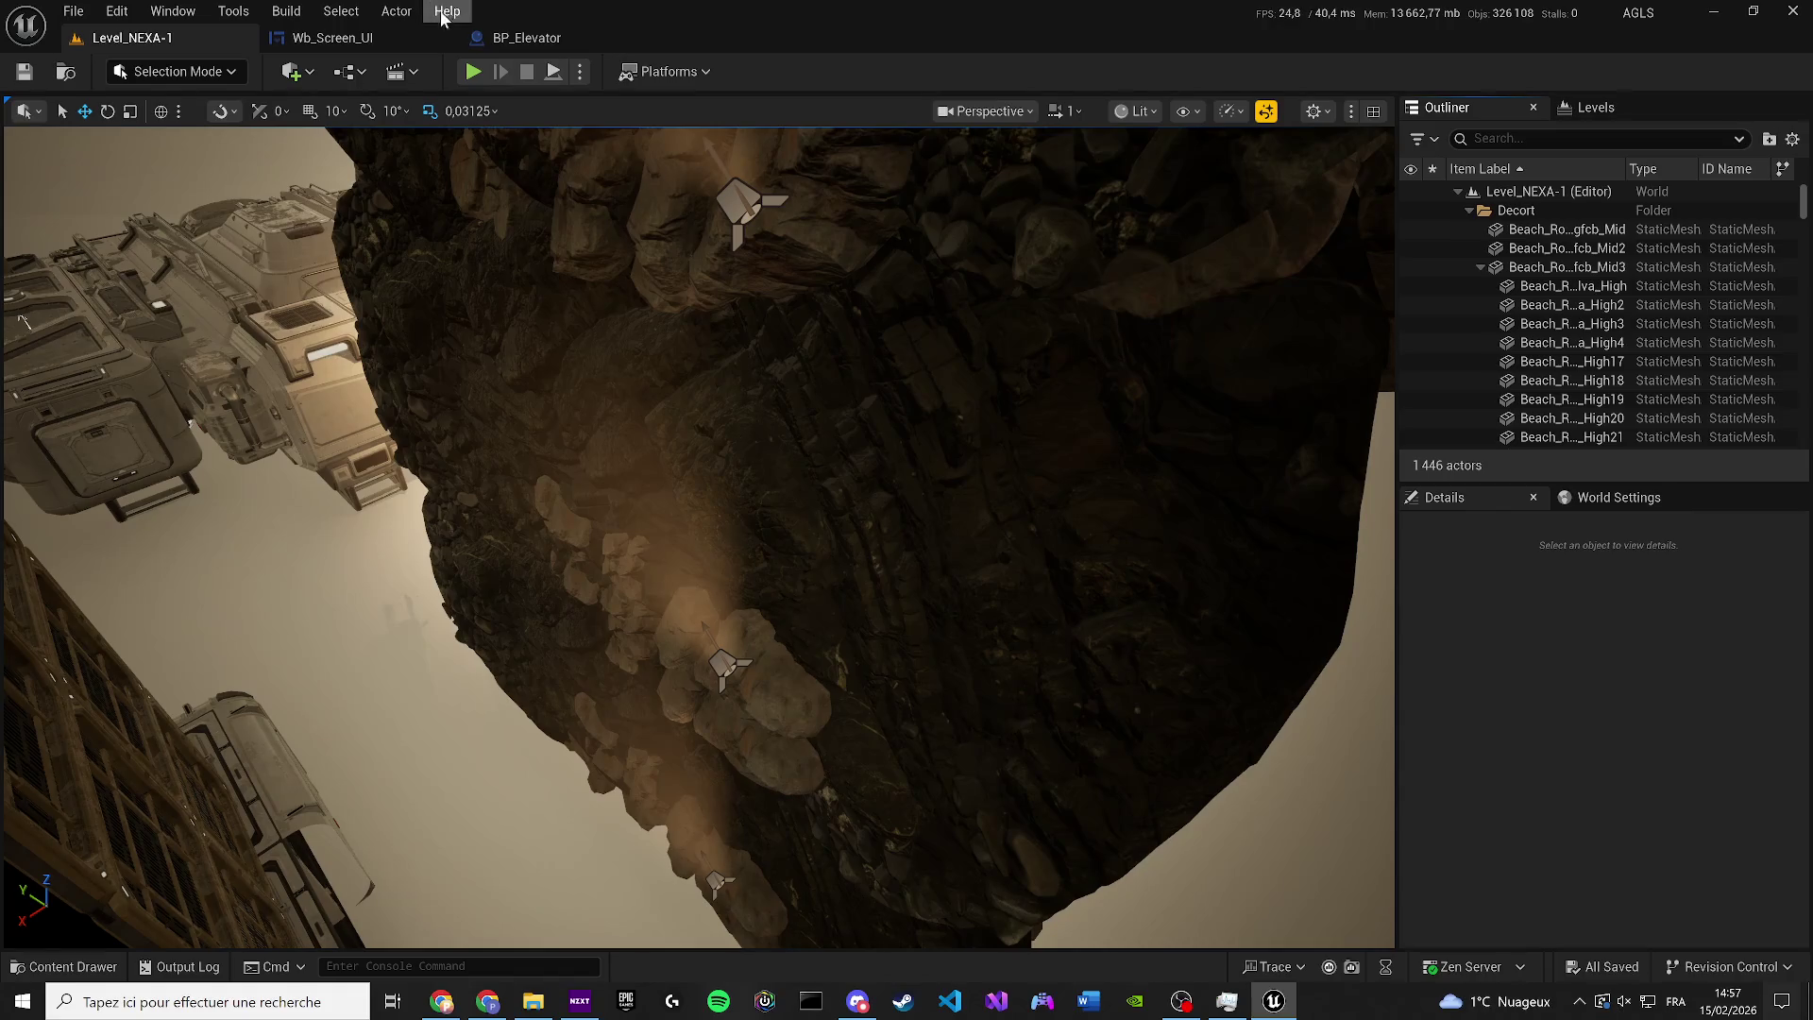
left_click(474, 73)
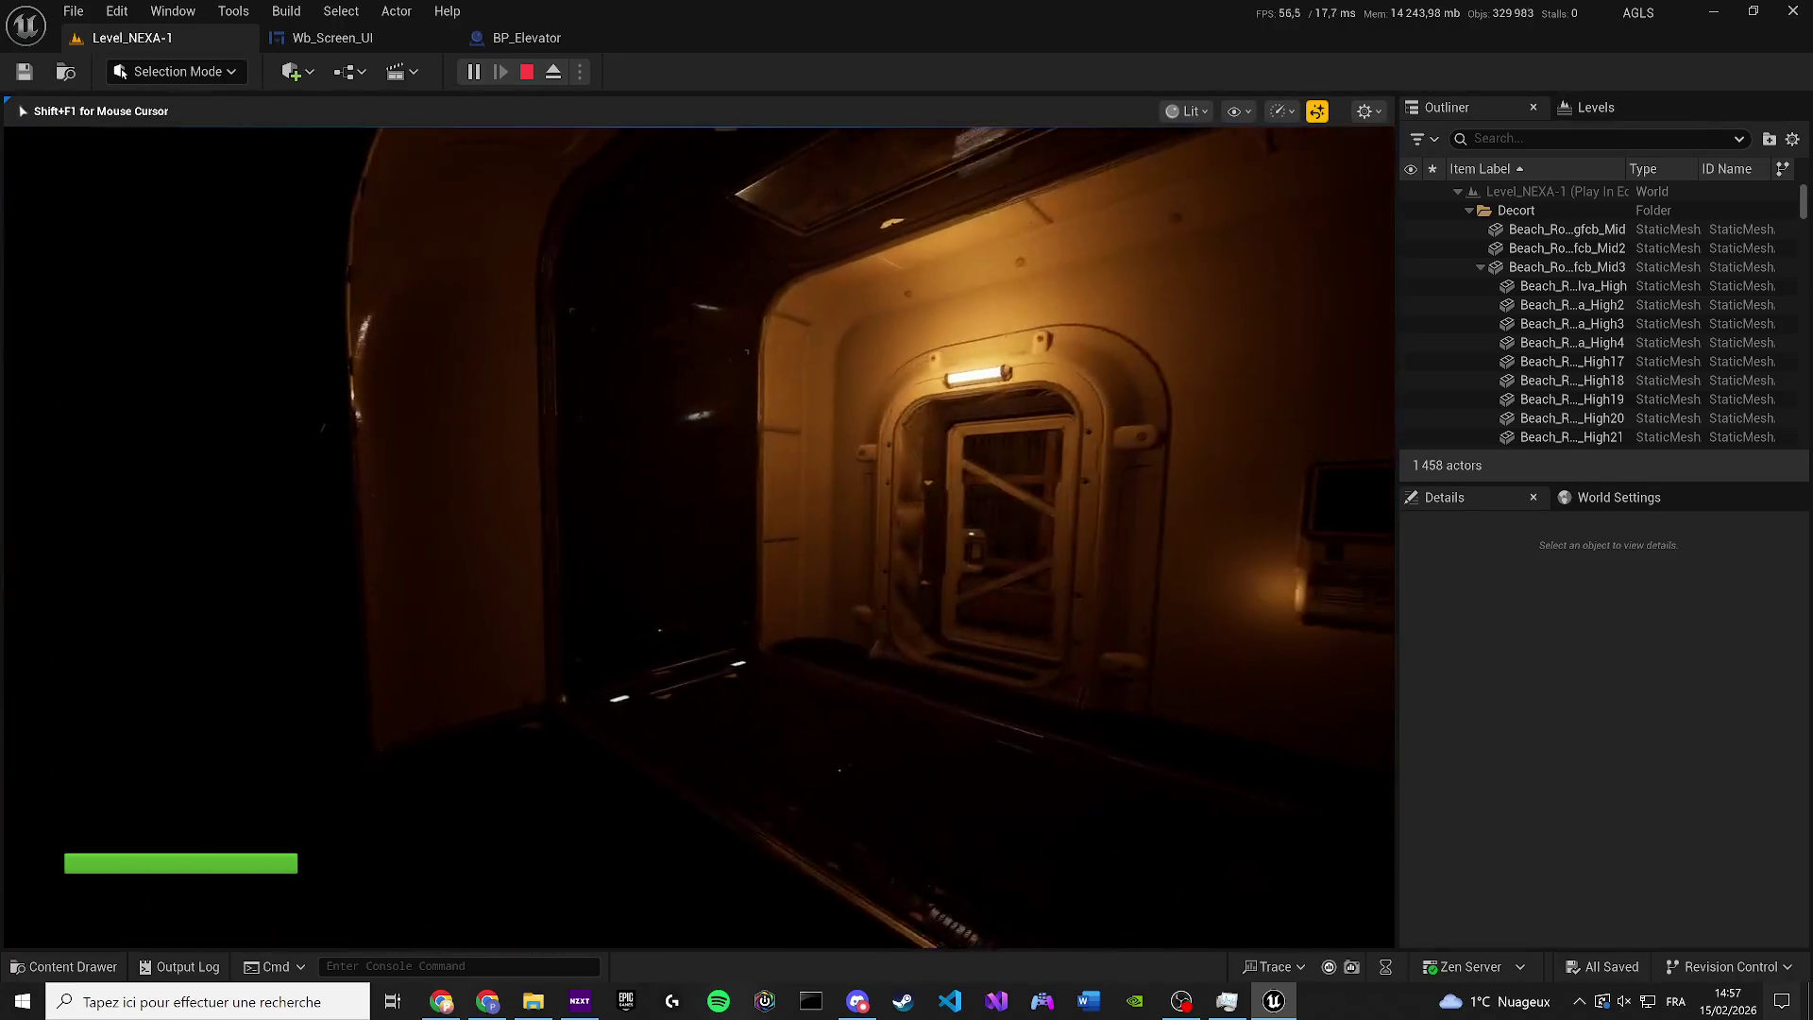
key("Escape")
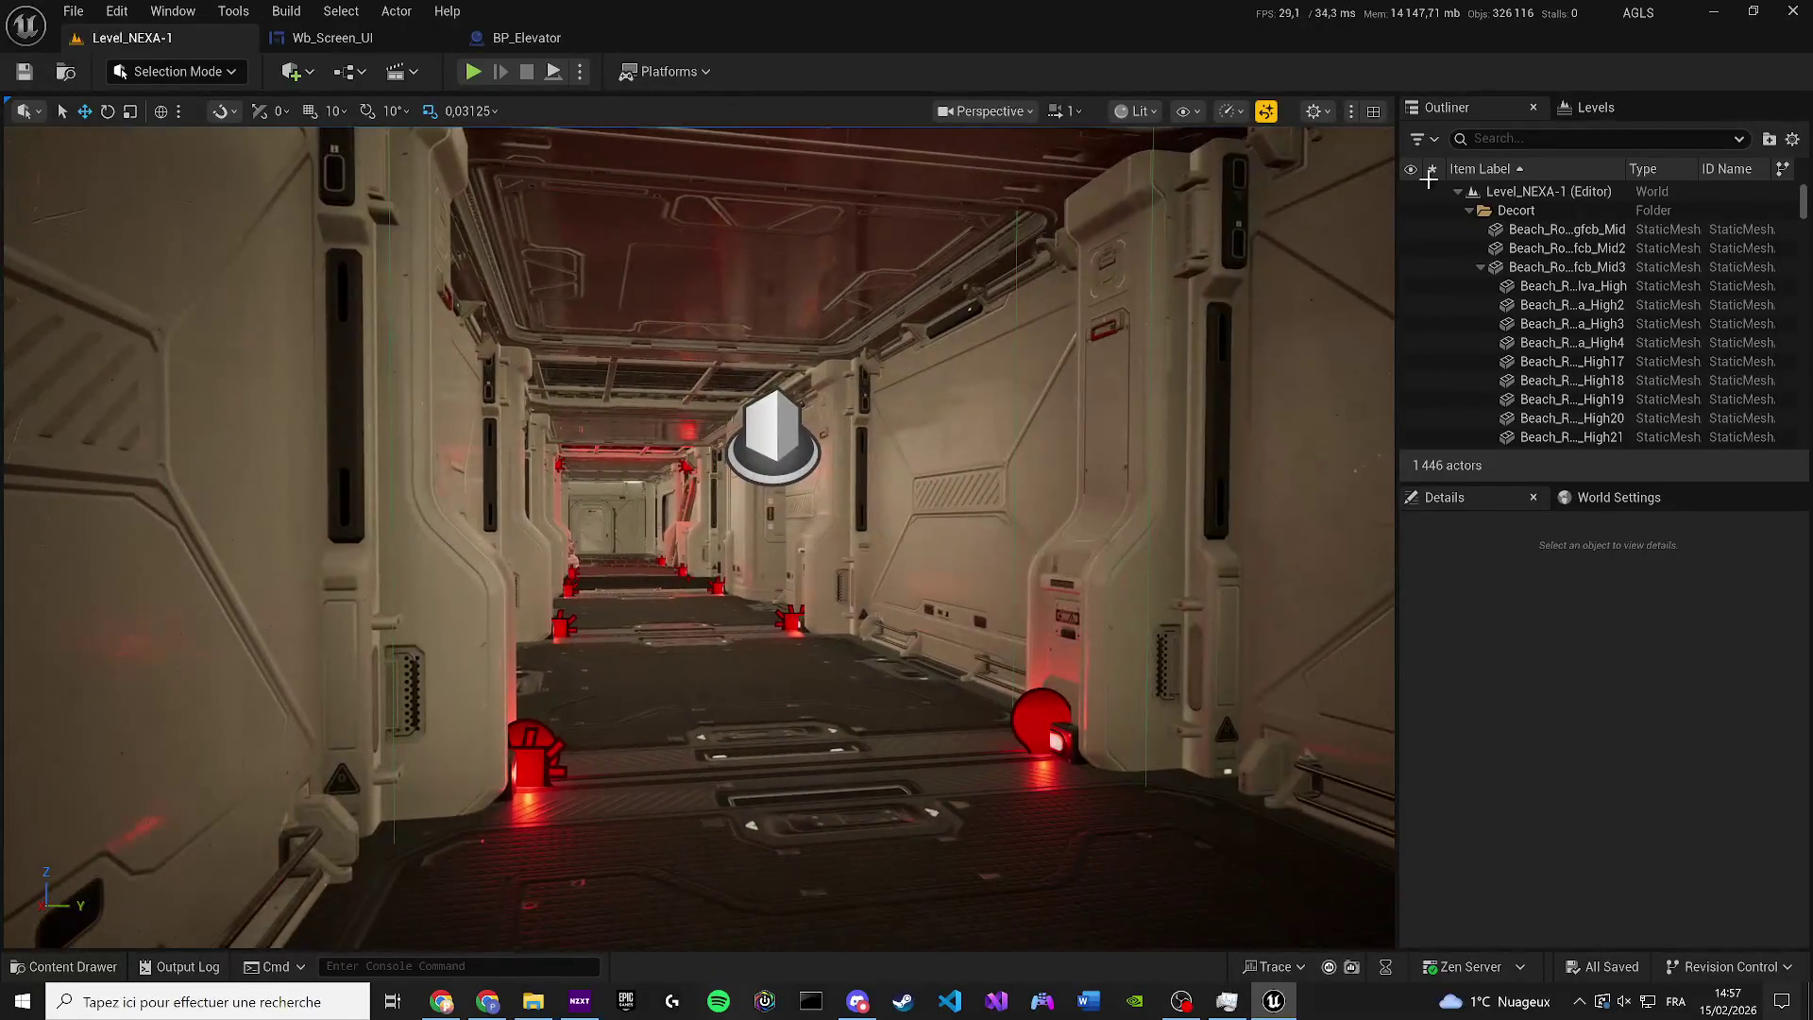
Step: Toggle Lighting folder, SpotLight8 and SkyLight visibility, ending with only the SkyLight hidden
left_click(1470, 210)
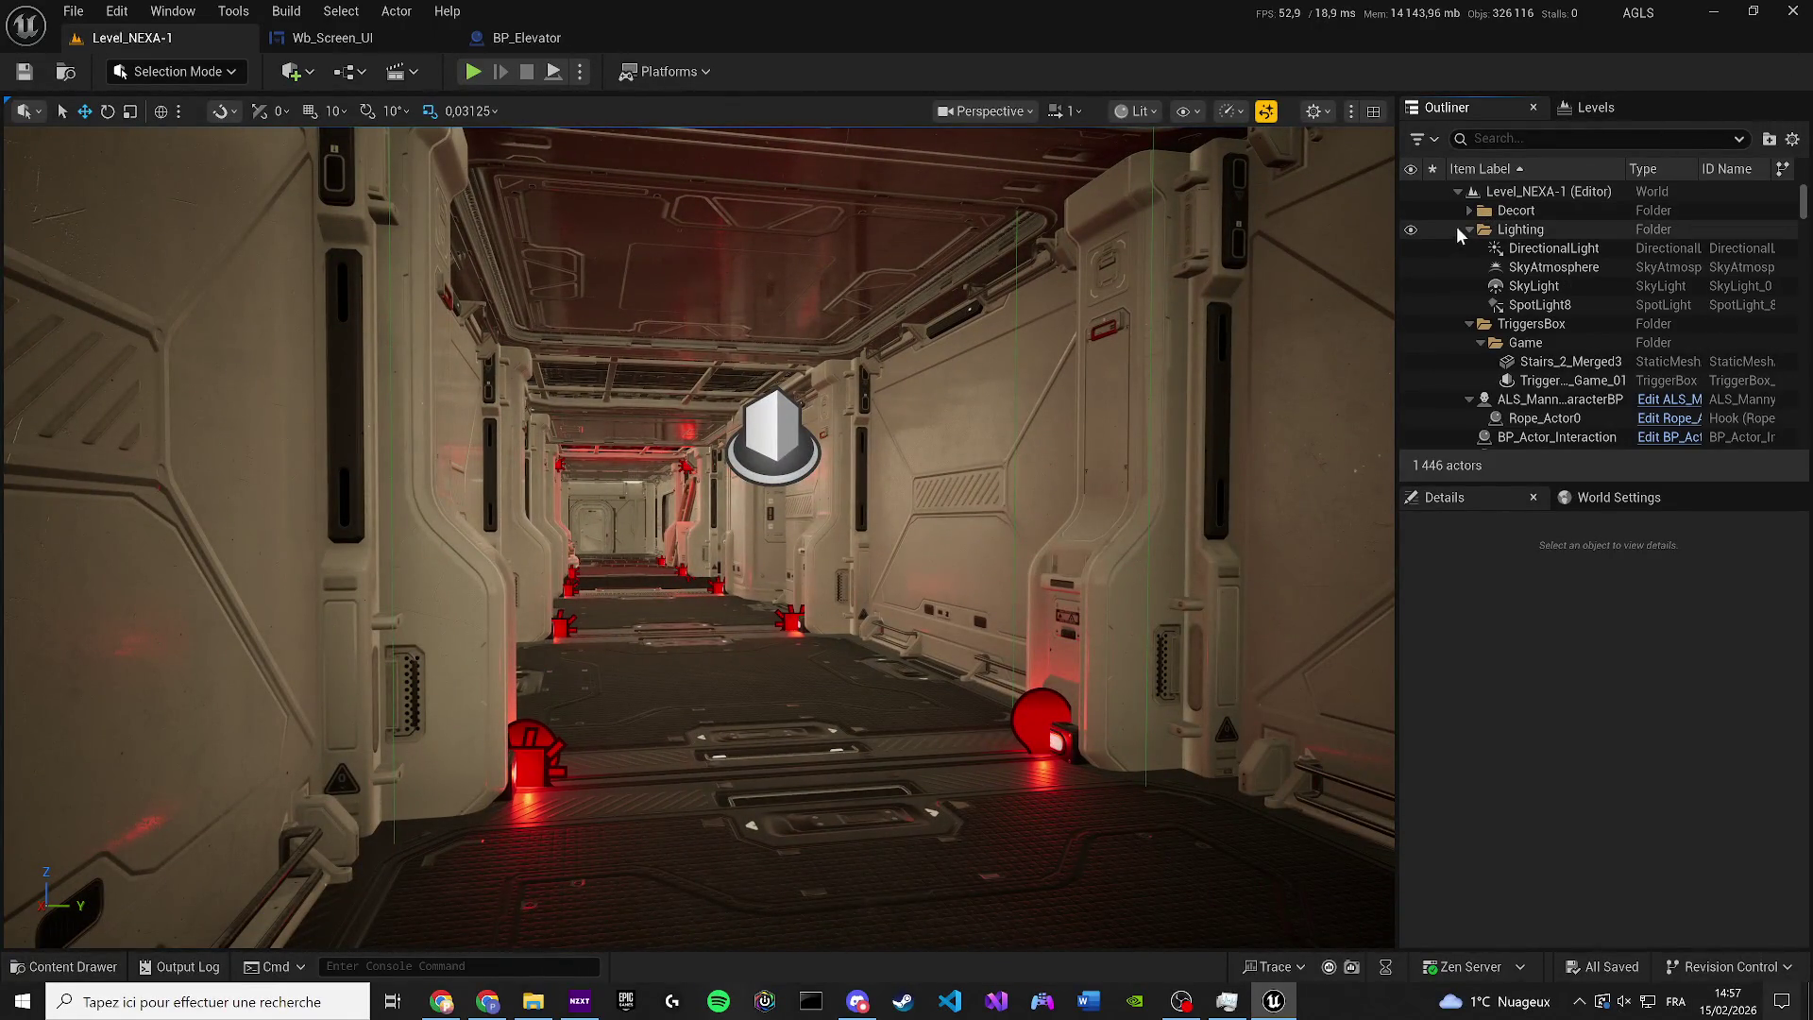
left_click(1410, 229)
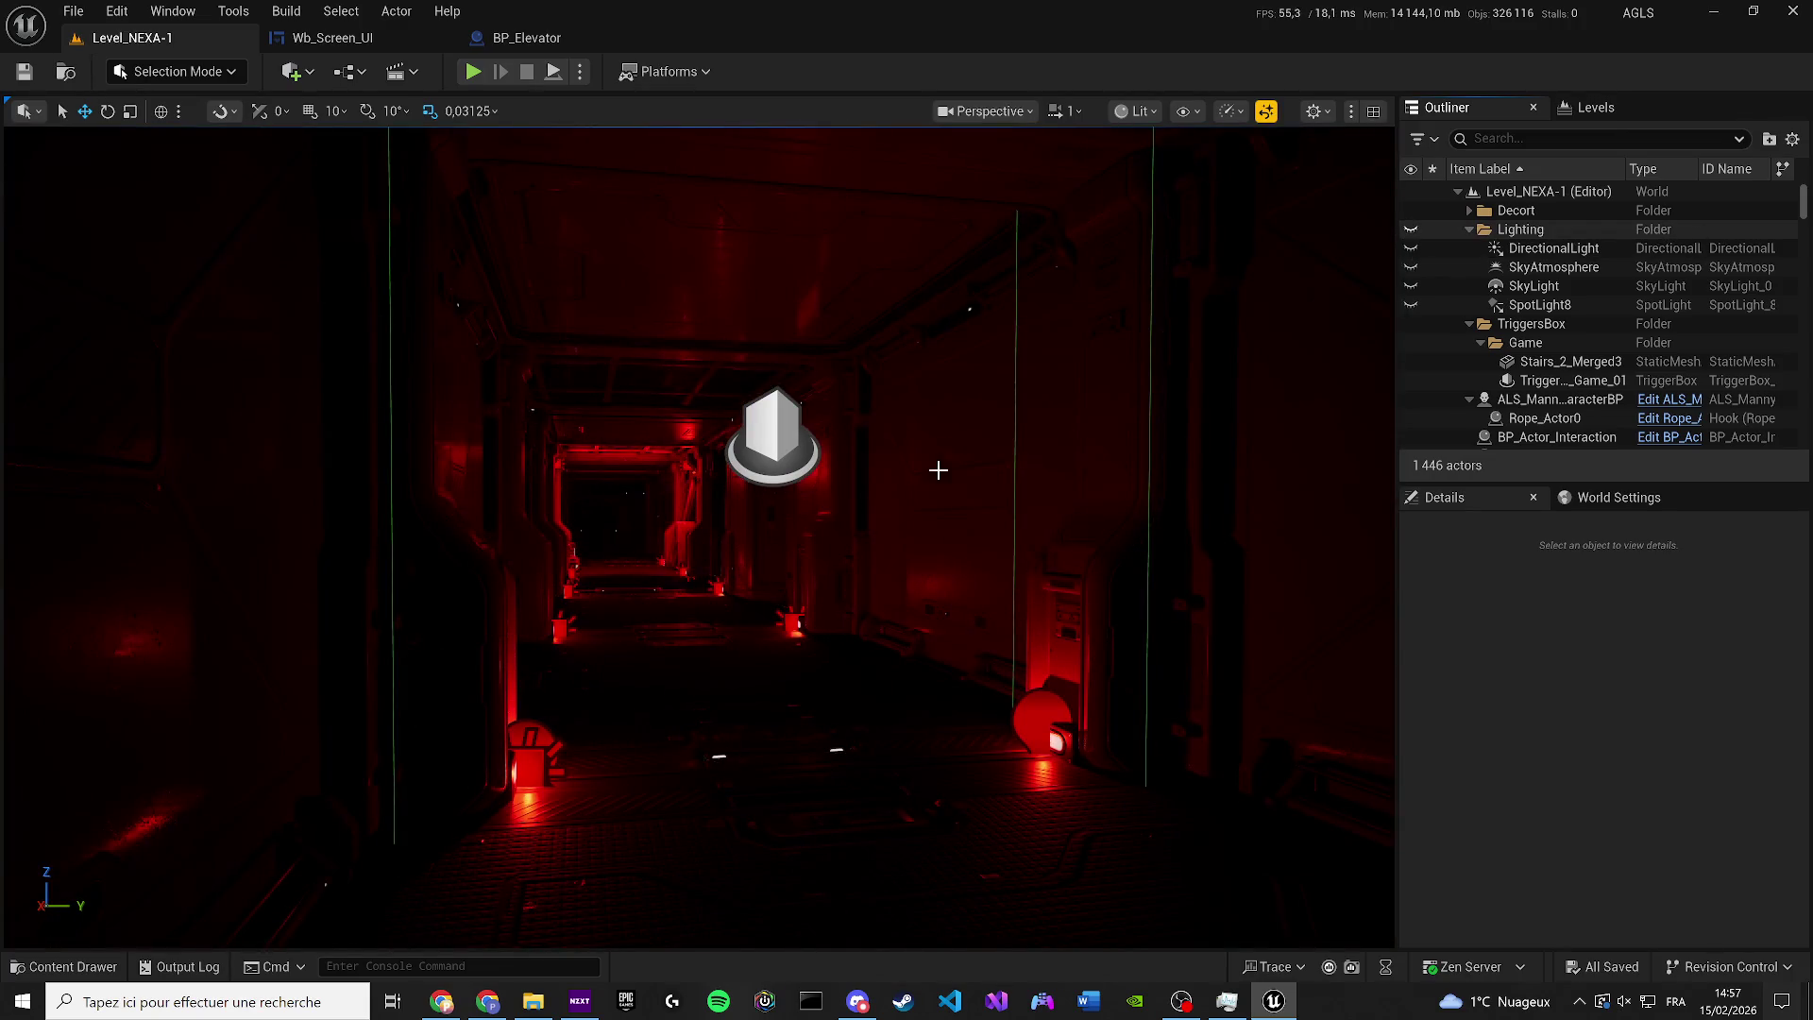
left_click(1410, 229)
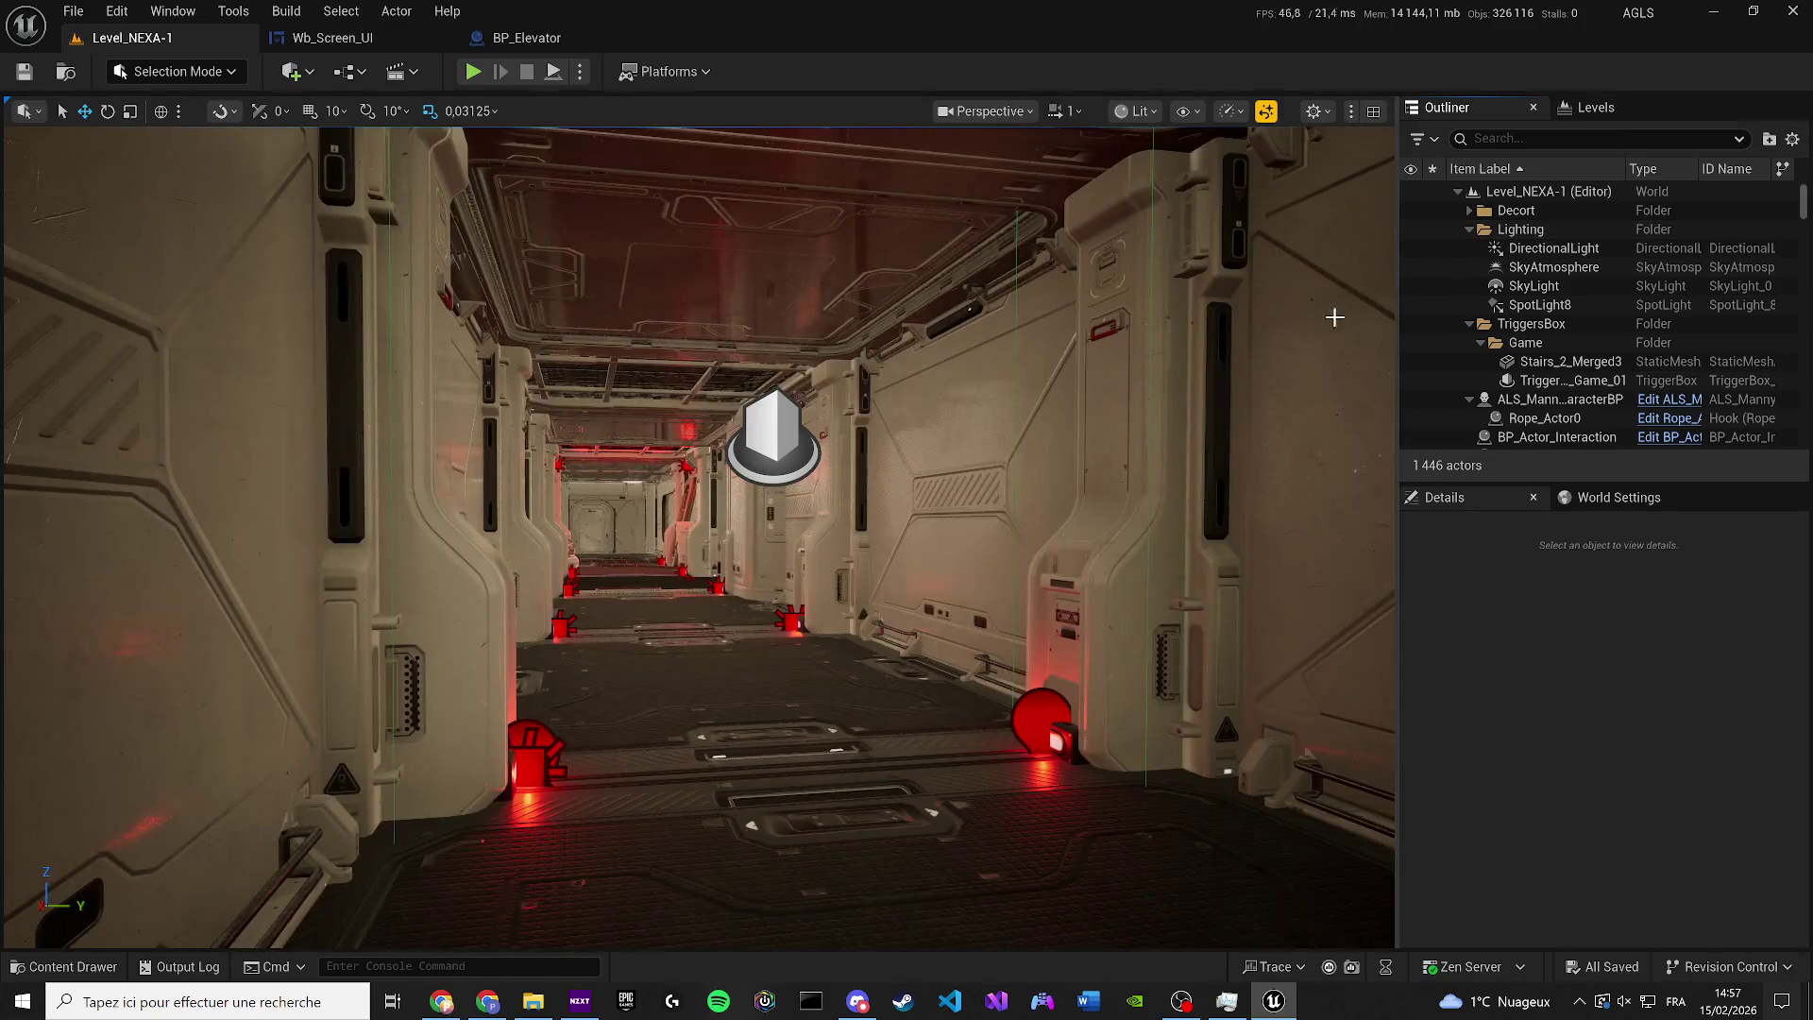
left_click(1410, 304)
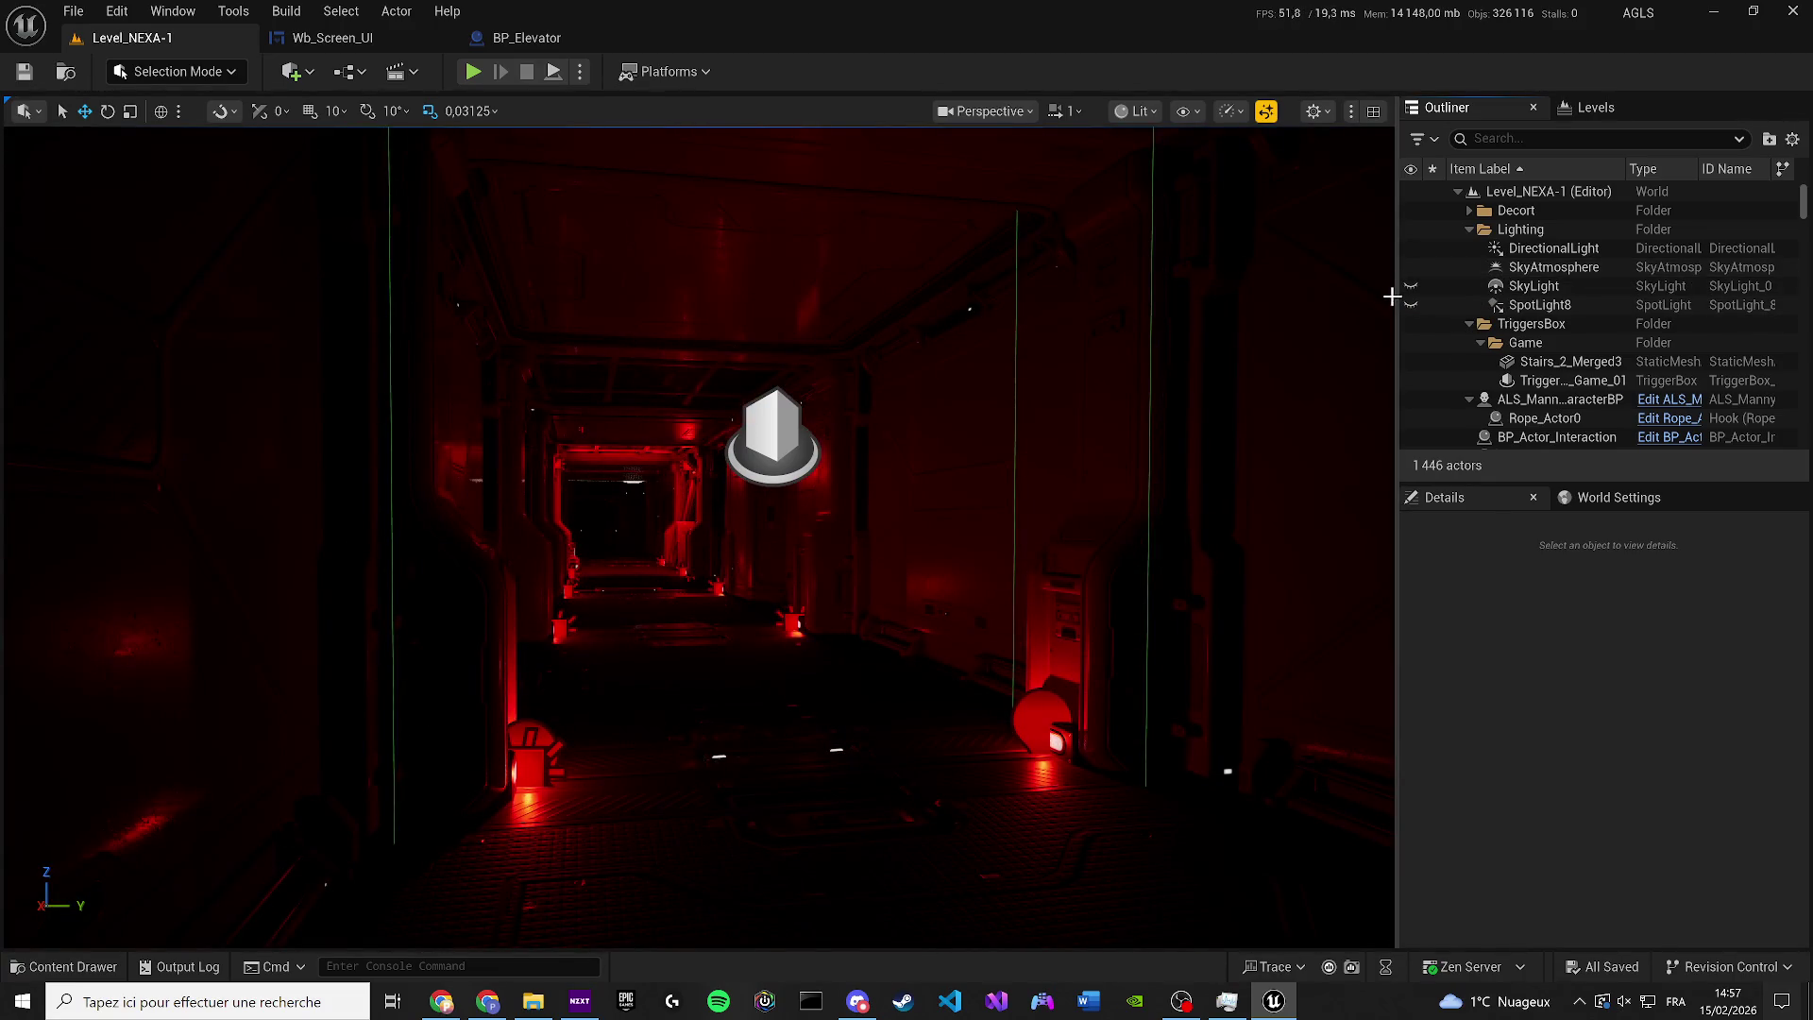
left_click(1412, 287)
left_click(1411, 287)
left_click(336, 43)
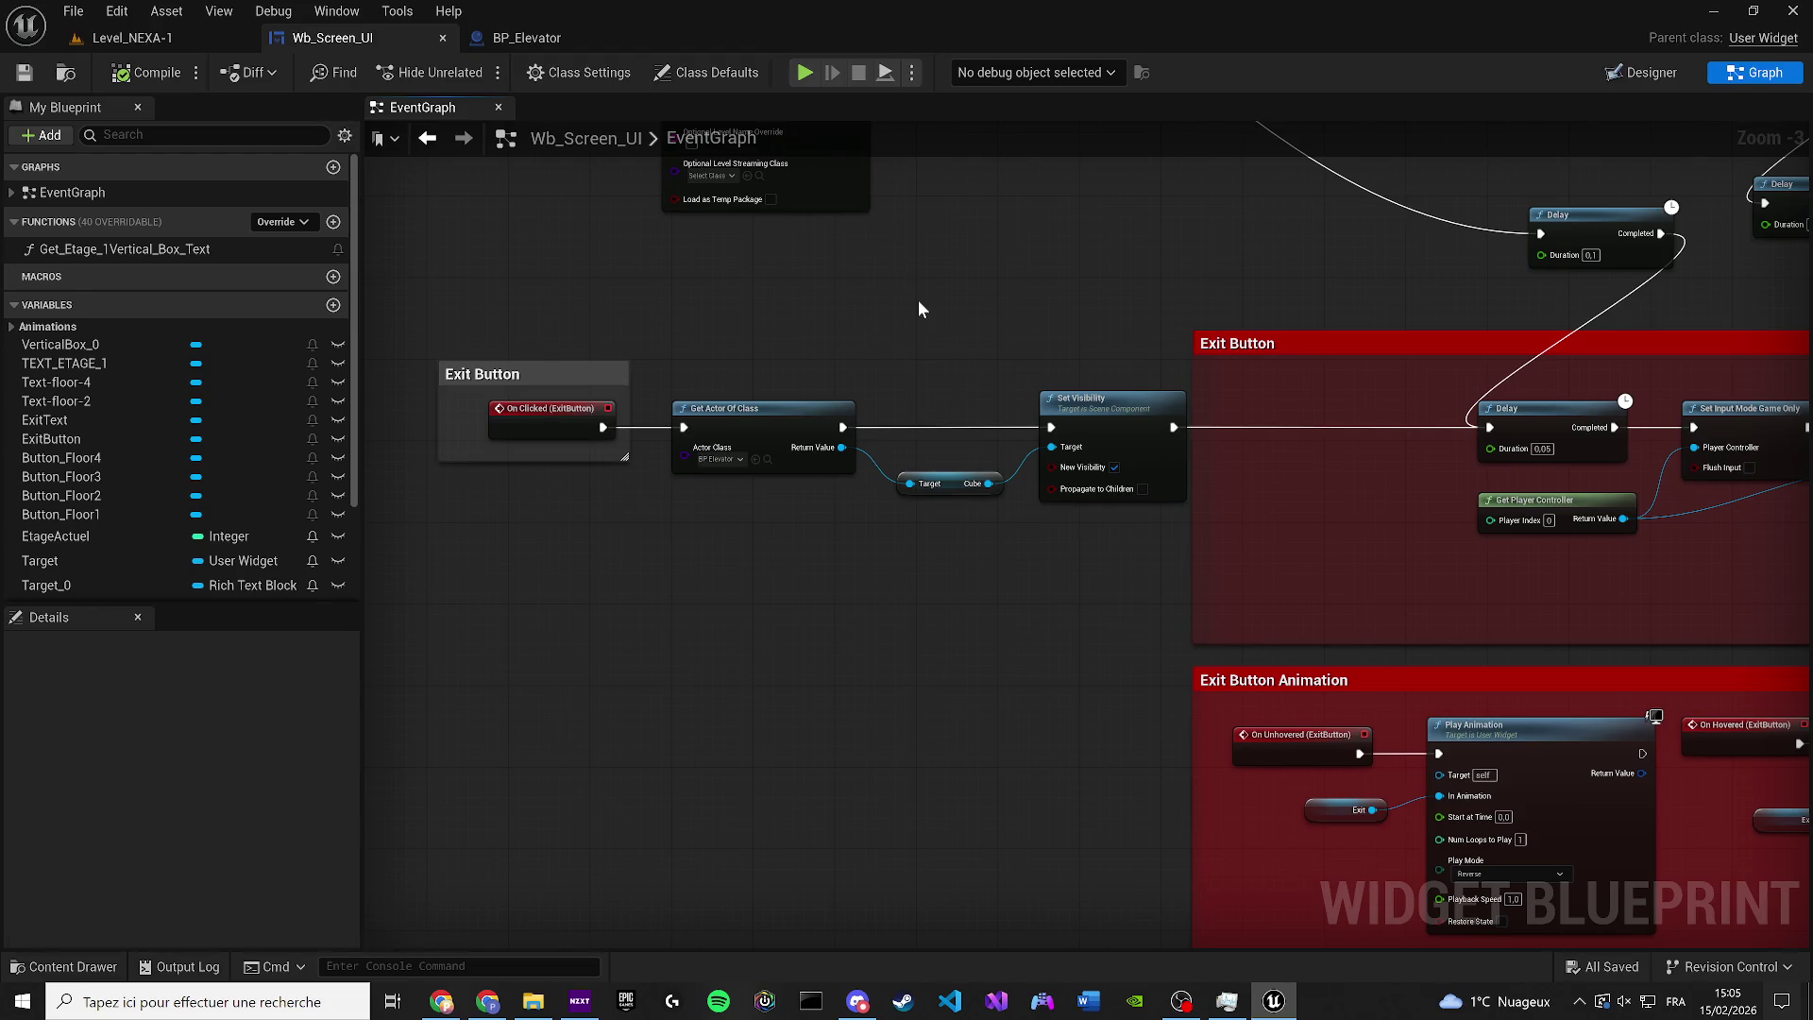
Step: Scroll through the Wb_Screen_UI event graph, then close the Unreal Editor
scroll(1246, 288, "down", 4)
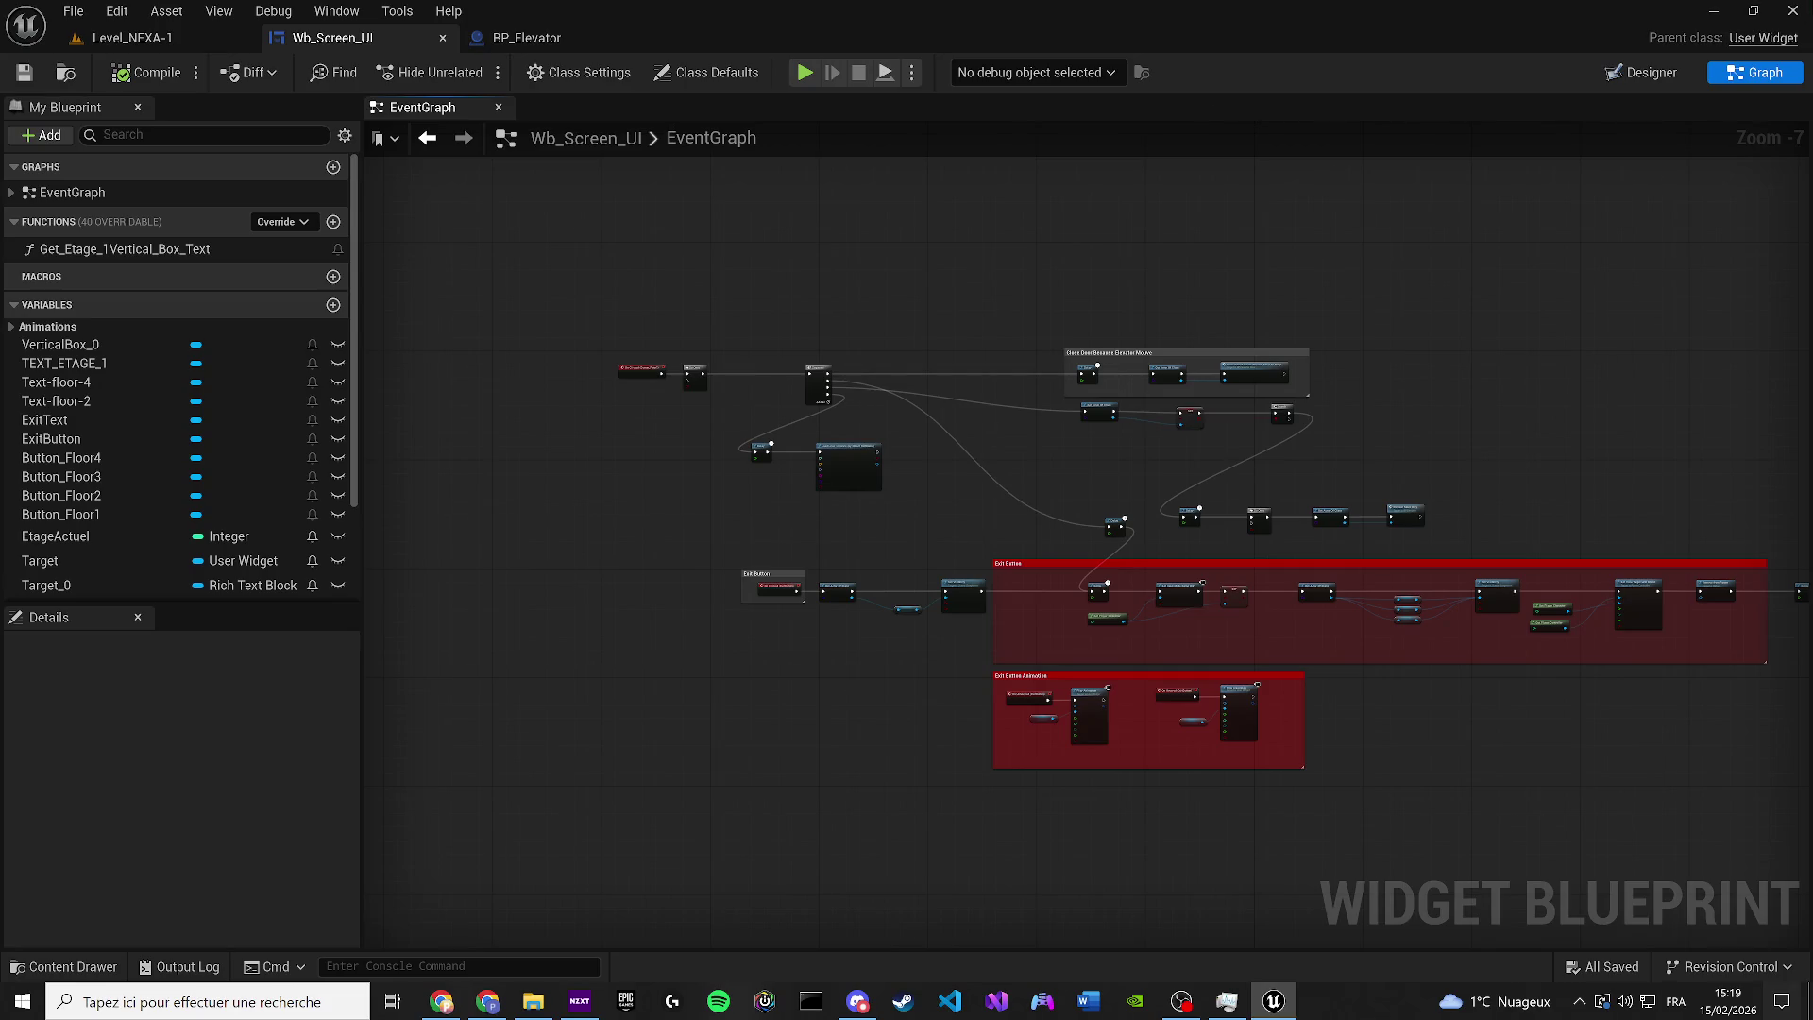
left_click(1788, 10)
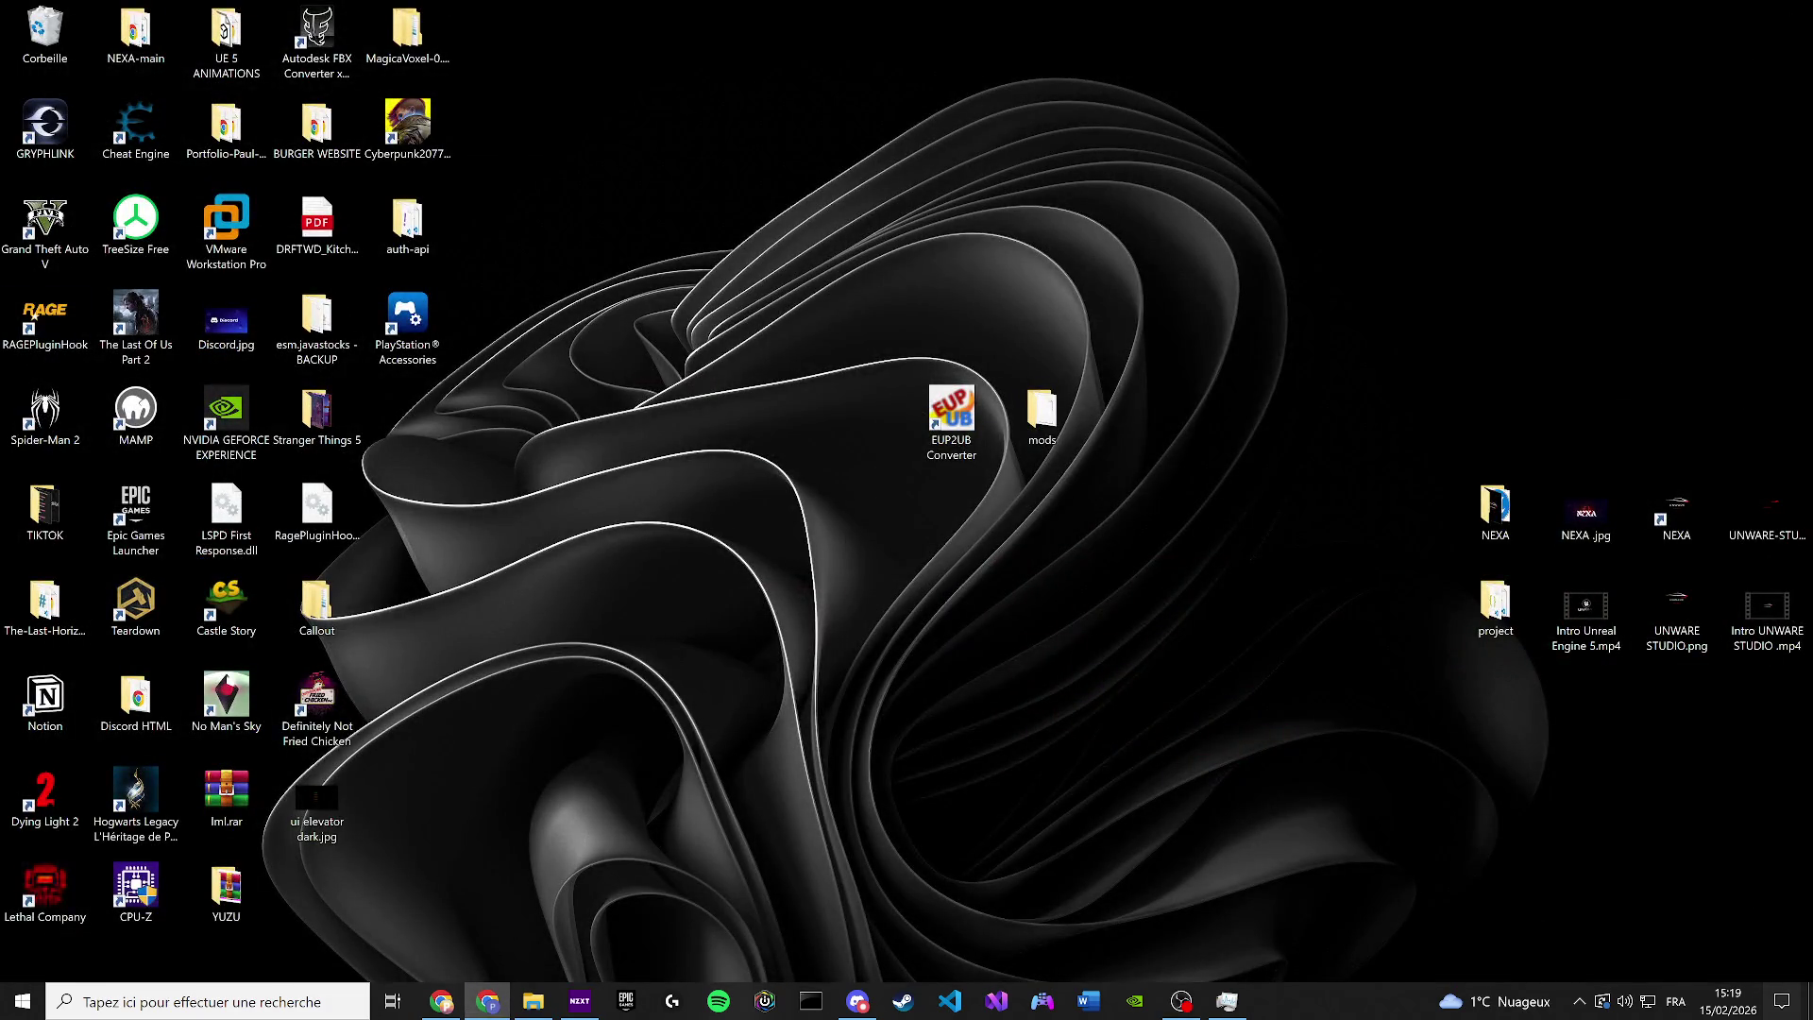